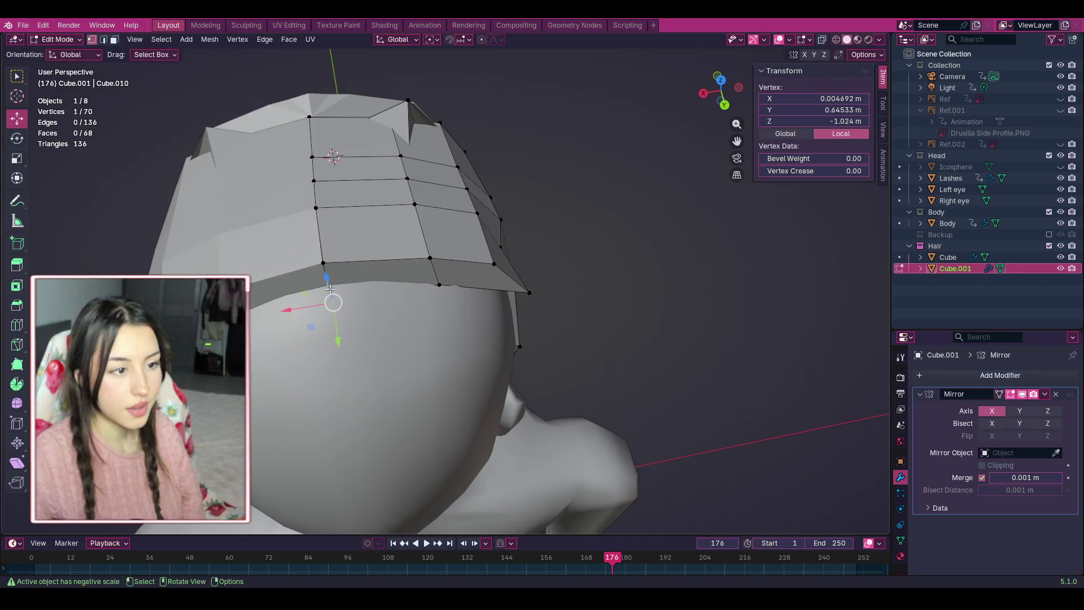
Orbit around the head to inspect the hair cap from the side, back and above, clearing the selection.
left_click_drag(730, 90, 431, 358)
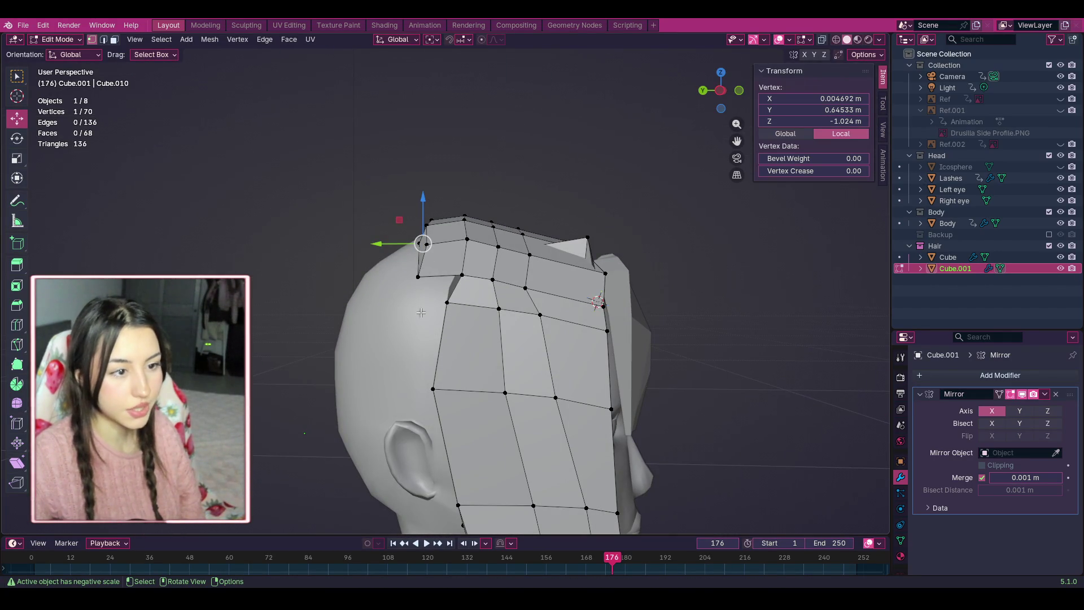
mouse_move(720, 90)
left_mouse_down()
mouse_move(663, 97)
mouse_move(655, 163)
mouse_move(657, 124)
mouse_move(672, 124)
mouse_move(627, 124)
mouse_move(465, 297)
left_mouse_up()
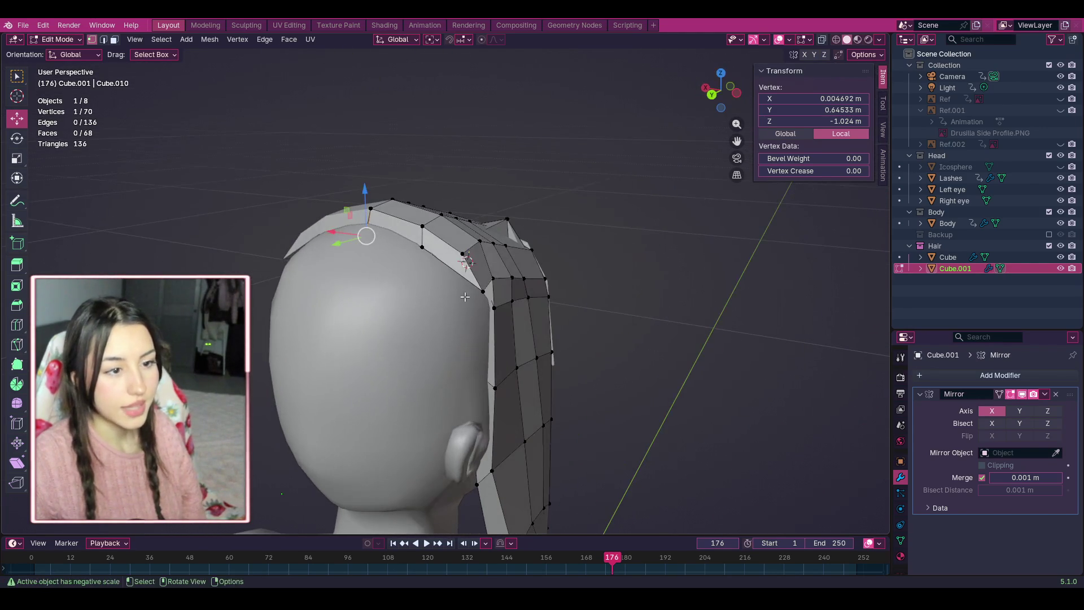
mouse_move(720, 90)
left_mouse_down()
mouse_move(684, 93)
mouse_move(495, 277)
left_mouse_up()
scroll(381, 162, "up", 4)
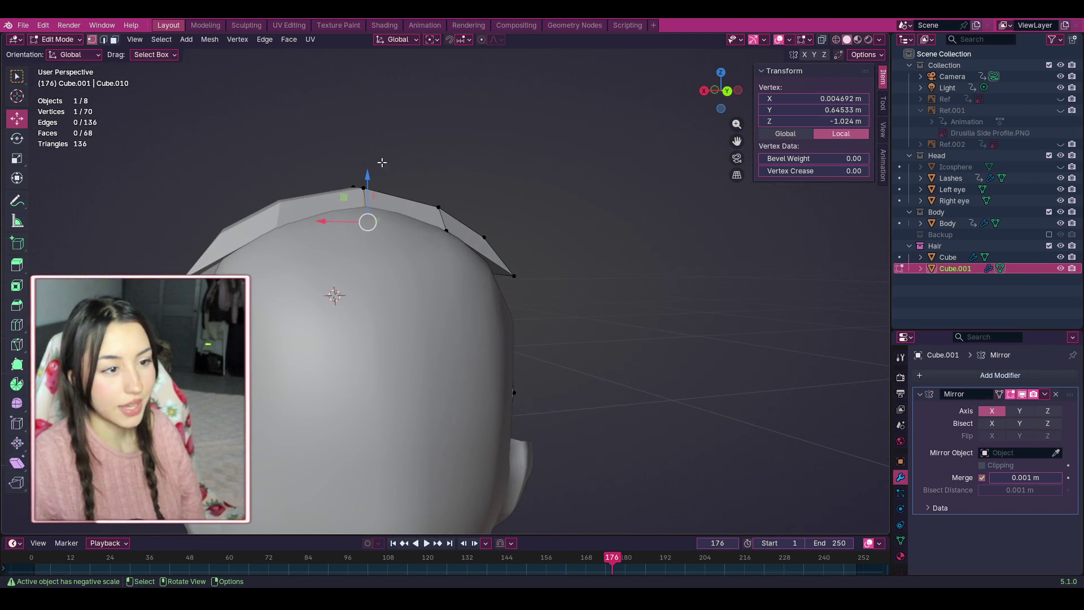
left_click(358, 207)
left_click_drag(726, 91, 677, 108)
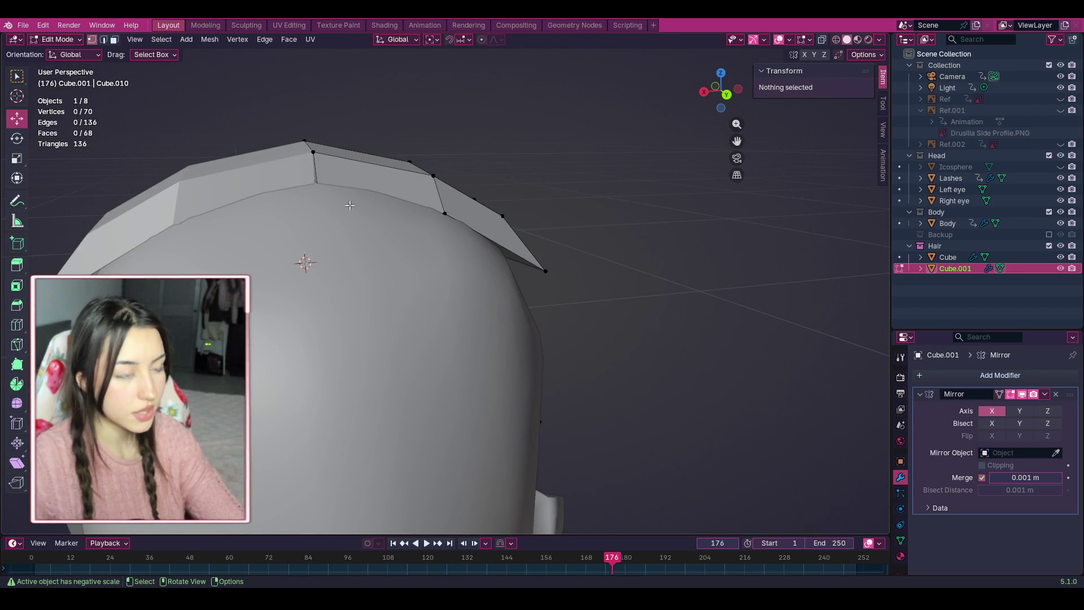
left_click_drag(745, 91, 456, 161)
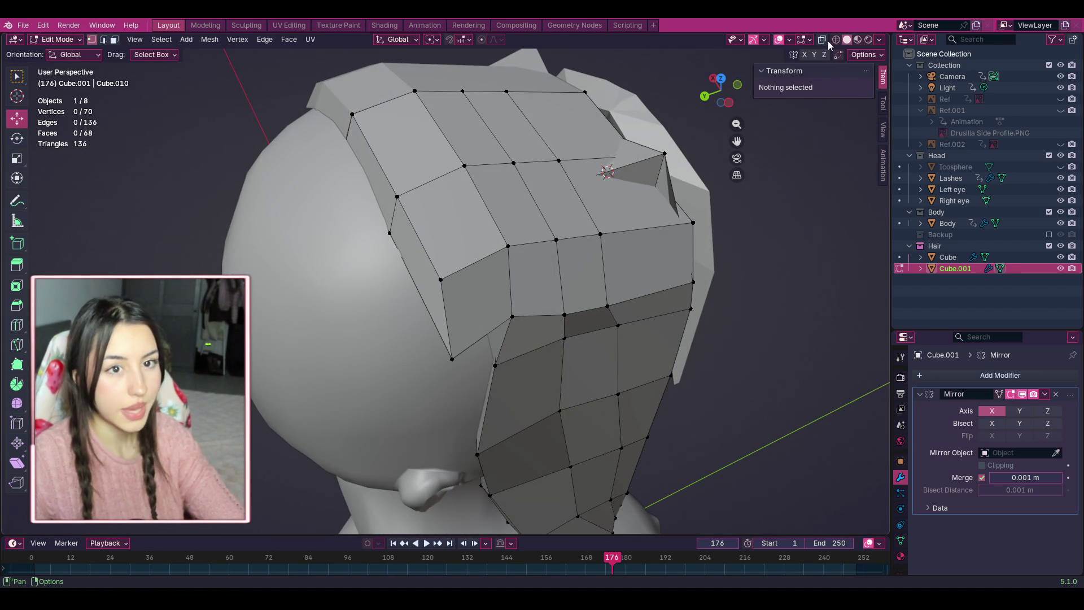
In X-ray, shift the left-side vertices and the top-left edge of the hair cap left and down.
key("alt+z")
mouse_move(472, 371)
left_mouse_down()
mouse_move(399, 230)
mouse_move(327, 150)
mouse_move(319, 183)
left_mouse_up()
left_click_drag(442, 272, 412, 284)
left_click_drag(364, 166, 331, 118)
key("g")
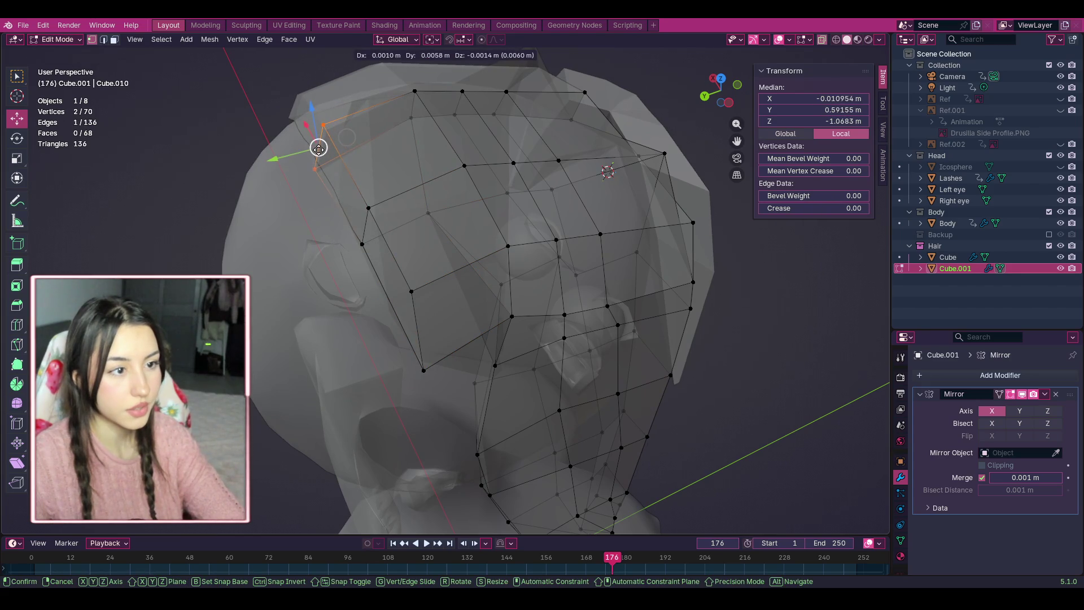
left_click(302, 128)
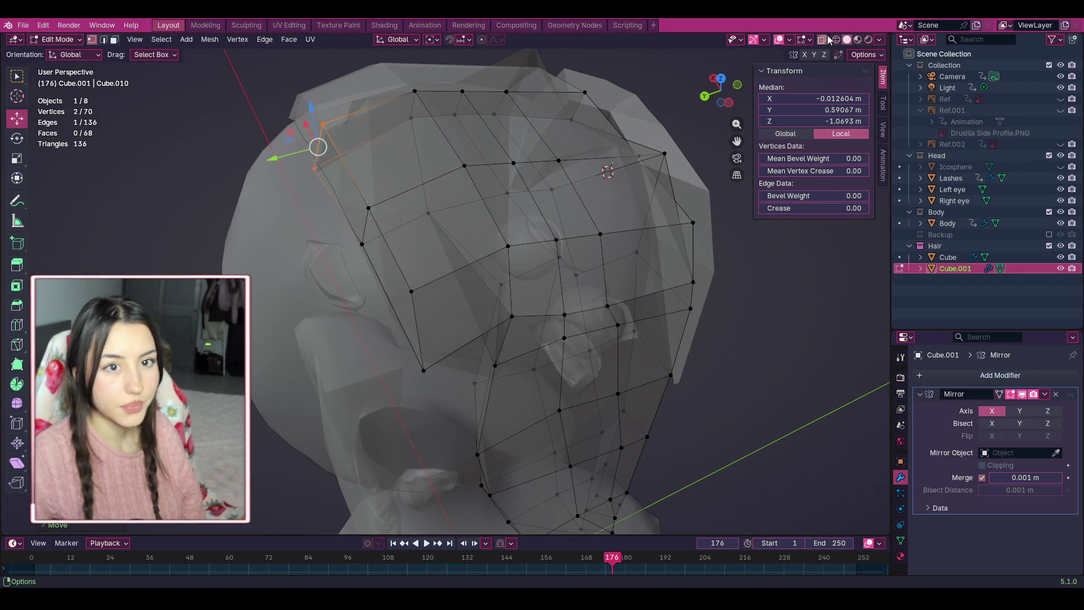
key("alt+z")
left_click_drag(731, 113, 568, 175)
mouse_move(720, 90)
left_mouse_down()
mouse_move(689, 96)
mouse_move(706, 148)
left_mouse_up()
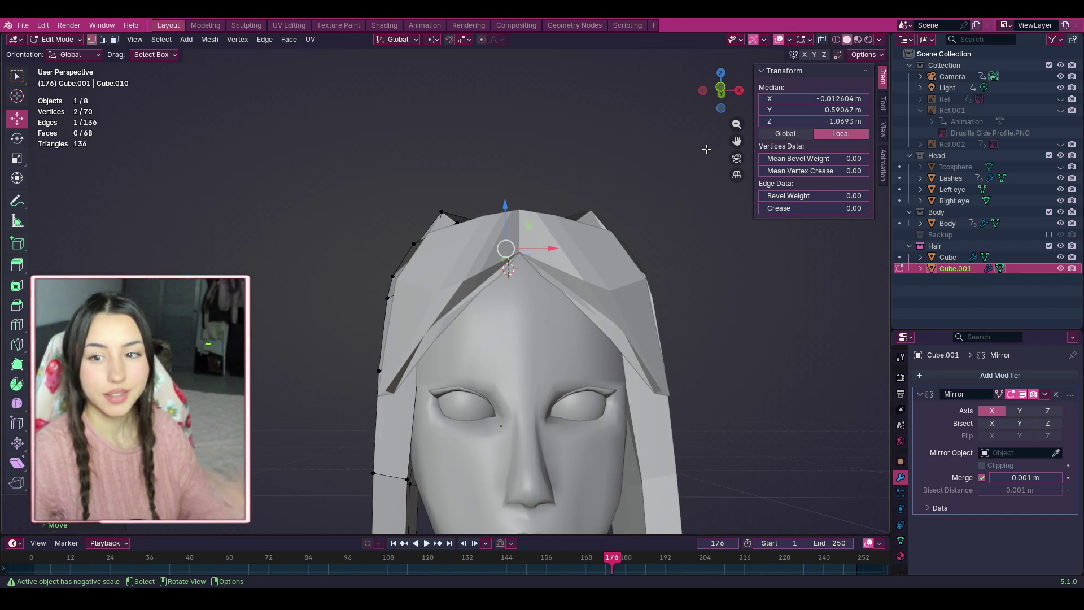
Undo the recent stray selection changes on the hair mesh.
key("ctrl+z")
key("ctrl+z")
key("ctrl+z")
key("ctrl+z")
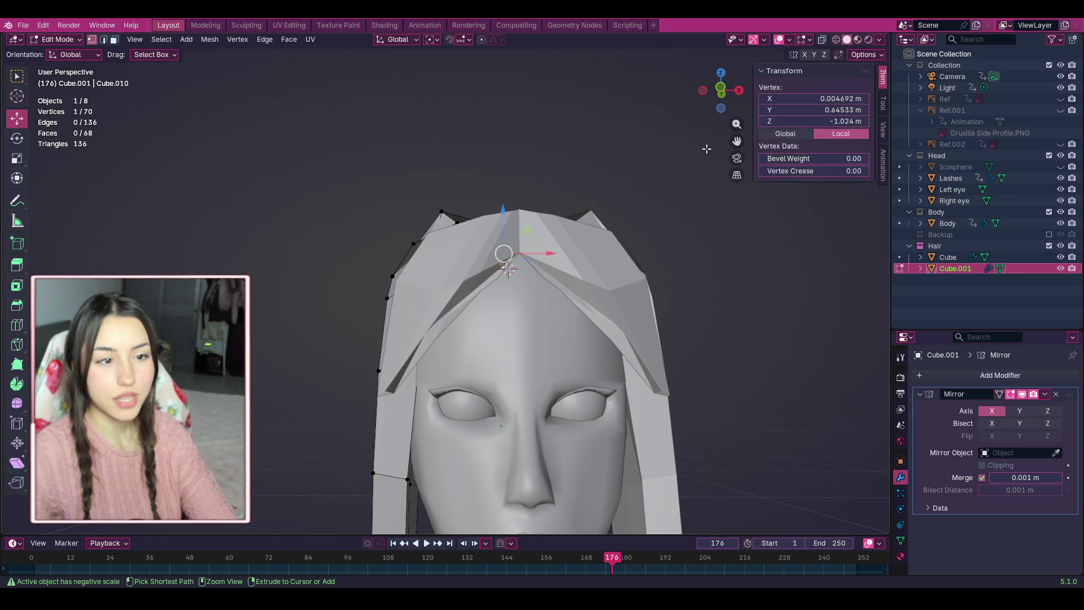
key("ctrl+z")
key("ctrl+z")
key("ctrl+z")
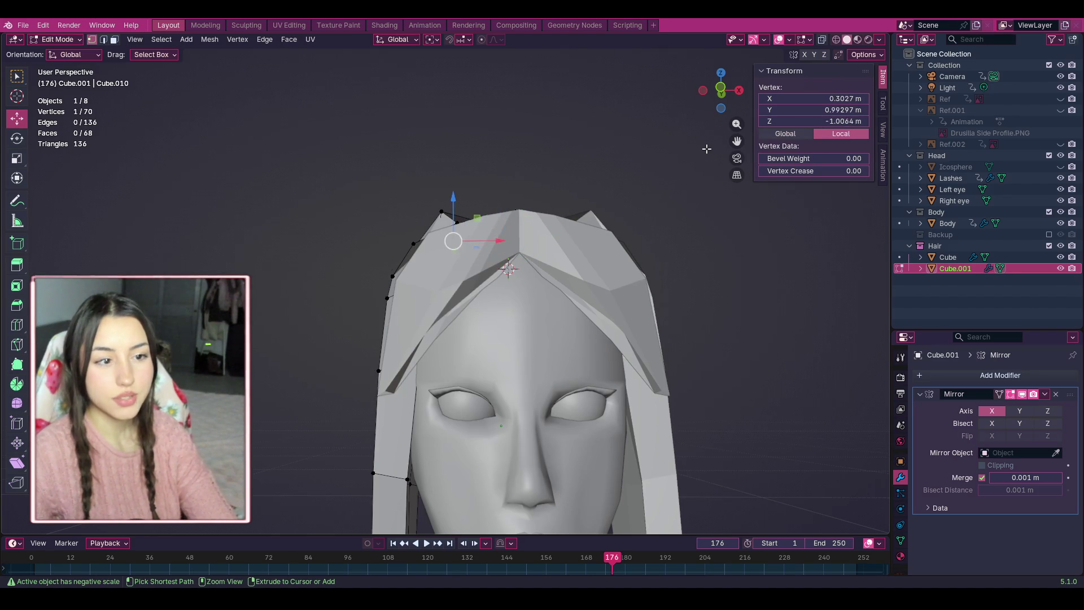
key("ctrl+z")
key("ctrl+z")
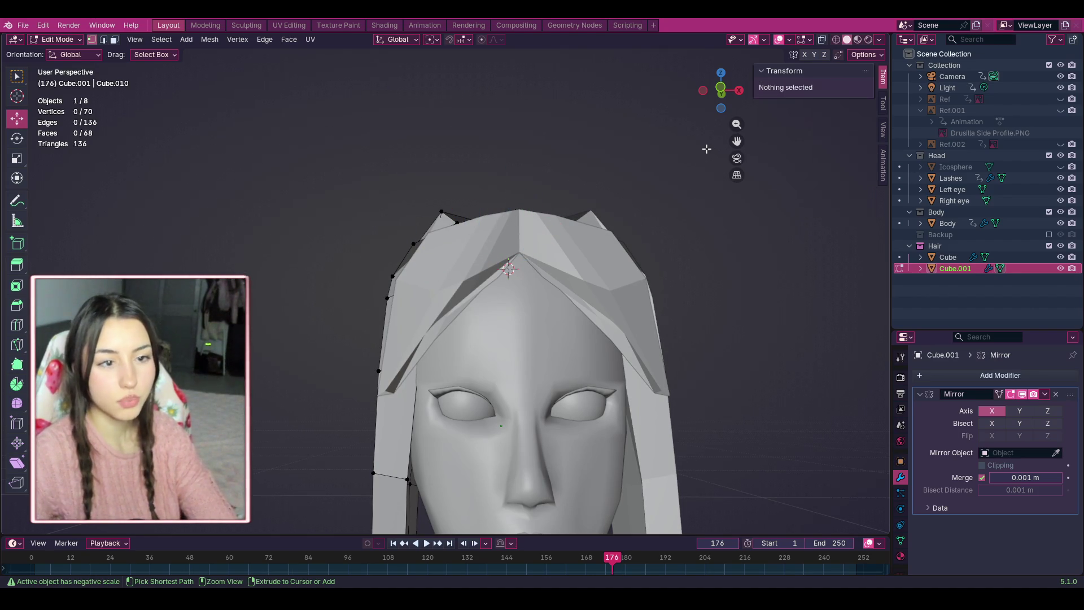
left_click_drag(720, 90, 697, 84)
key("ctrl+z")
key("ctrl+z")
key("ctrl+z")
key("ctrl+z")
key("ctrl+z")
key("ctrl+z")
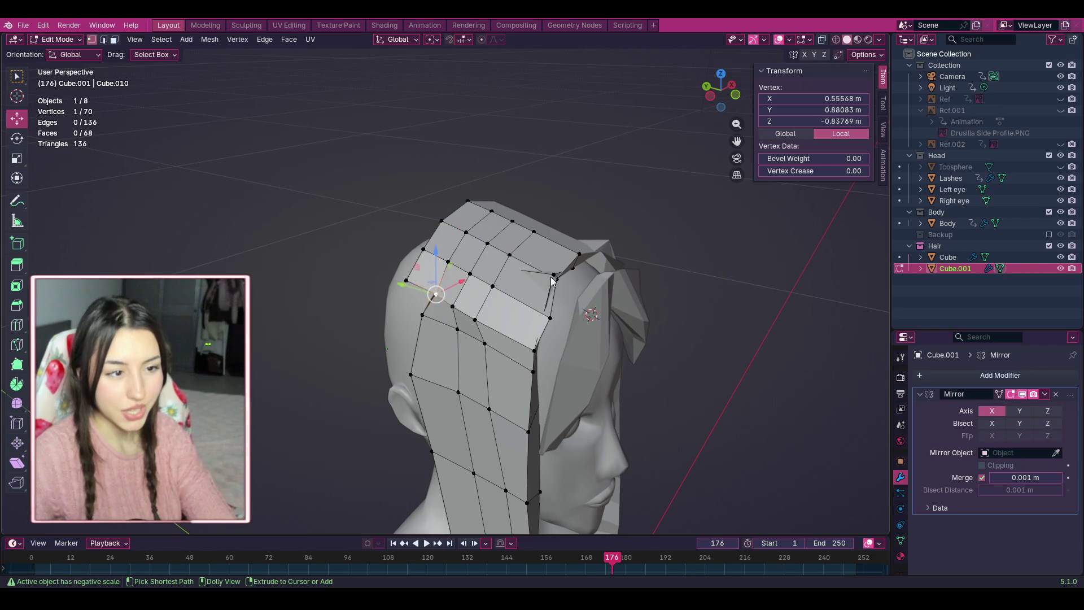
key("ctrl+z")
key("ctrl+z")
key("ctrl+z")
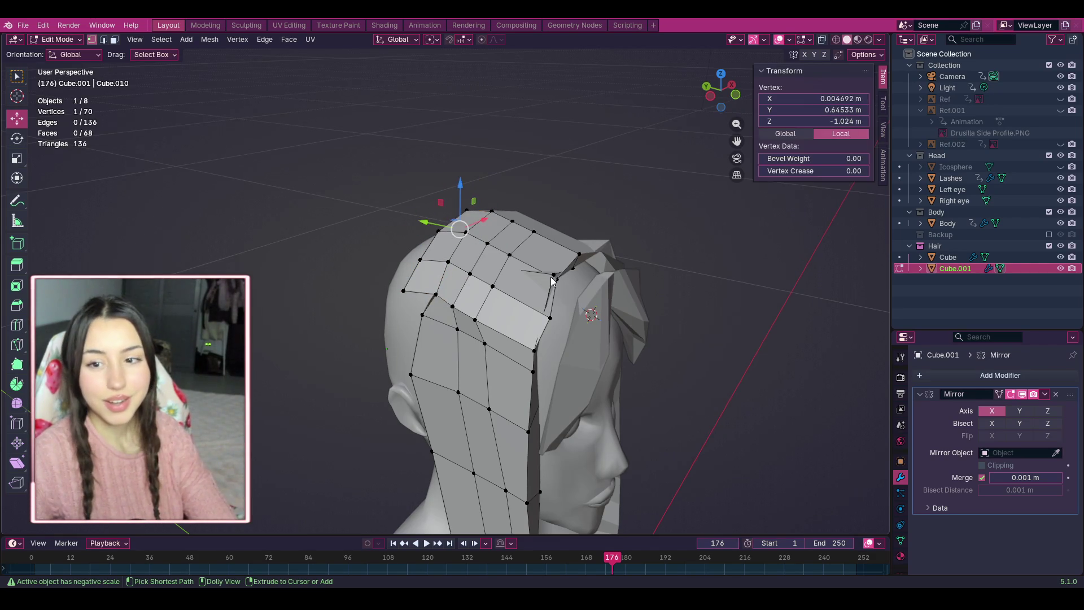
scroll(629, 258, "up", 2)
Slide a vertex along the side edge of the hair into place.
left_click(613, 264)
left_click_drag(613, 264, 598, 299)
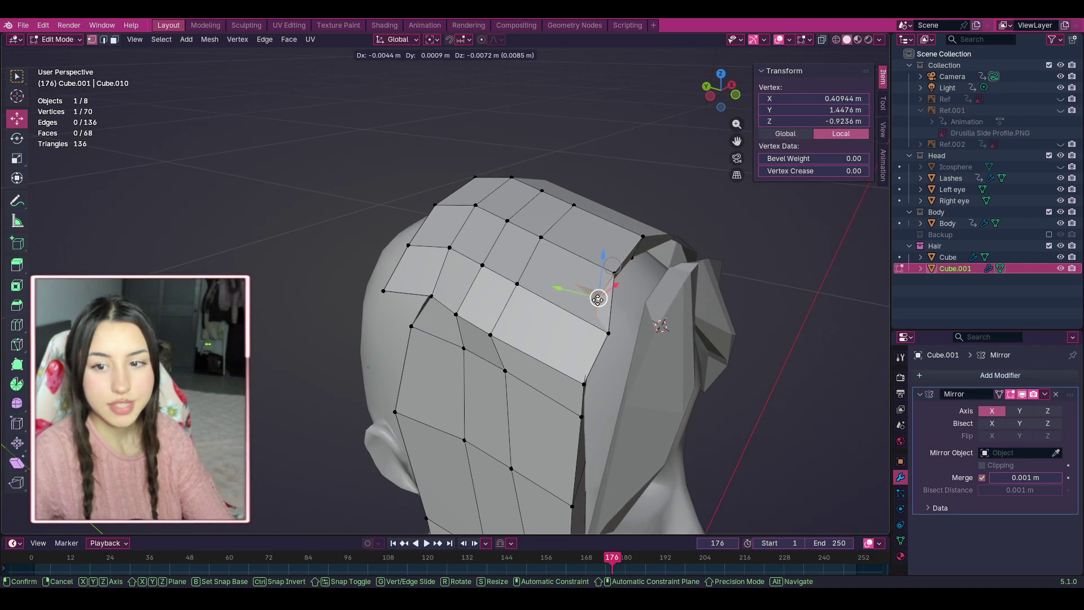
mouse_move(598, 300)
left_mouse_down()
mouse_move(615, 286)
mouse_move(584, 293)
mouse_move(590, 286)
left_mouse_up()
left_click(721, 119)
mouse_move(721, 120)
left_mouse_down()
mouse_move(705, 127)
mouse_move(677, 107)
mouse_move(697, 144)
mouse_move(714, 136)
mouse_move(697, 102)
mouse_move(730, 92)
left_mouse_up()
left_click(731, 93)
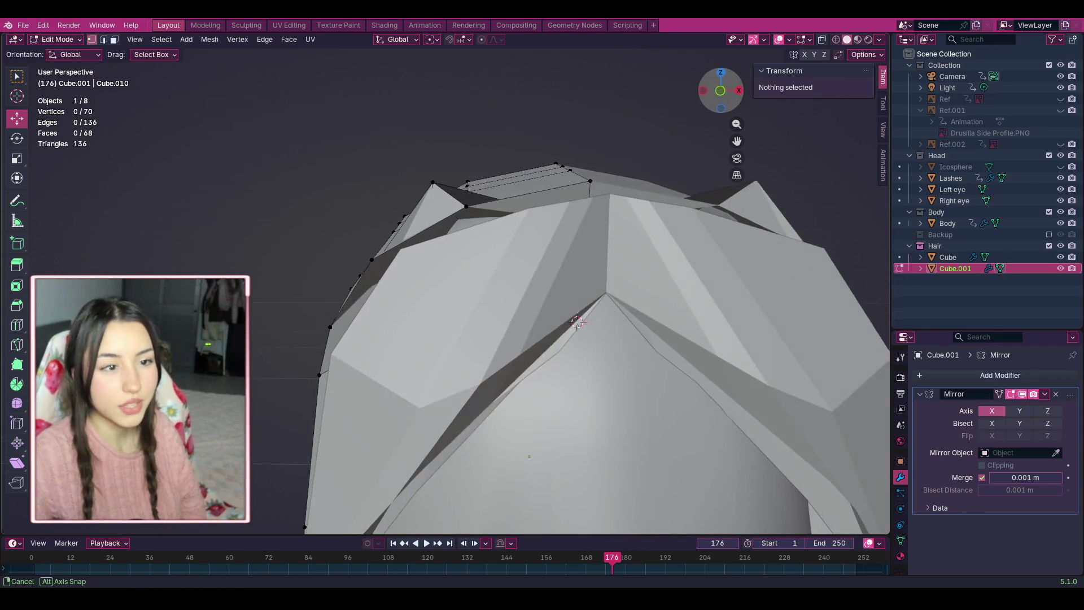
Lower the hair tip vertex along the Z axis.
left_click(431, 182)
key("g")
key("z")
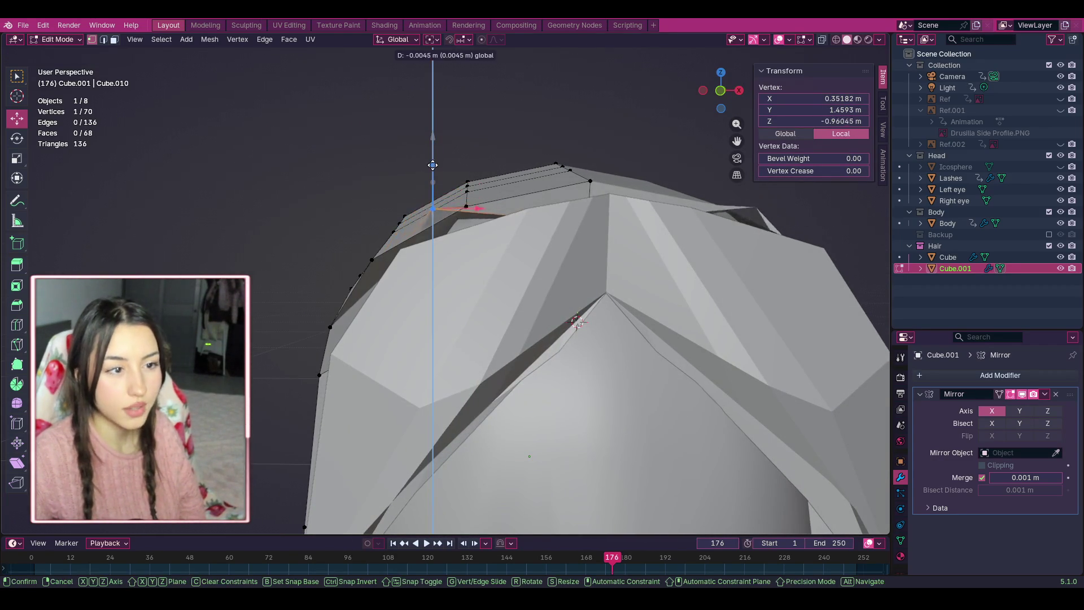
left_click(439, 174)
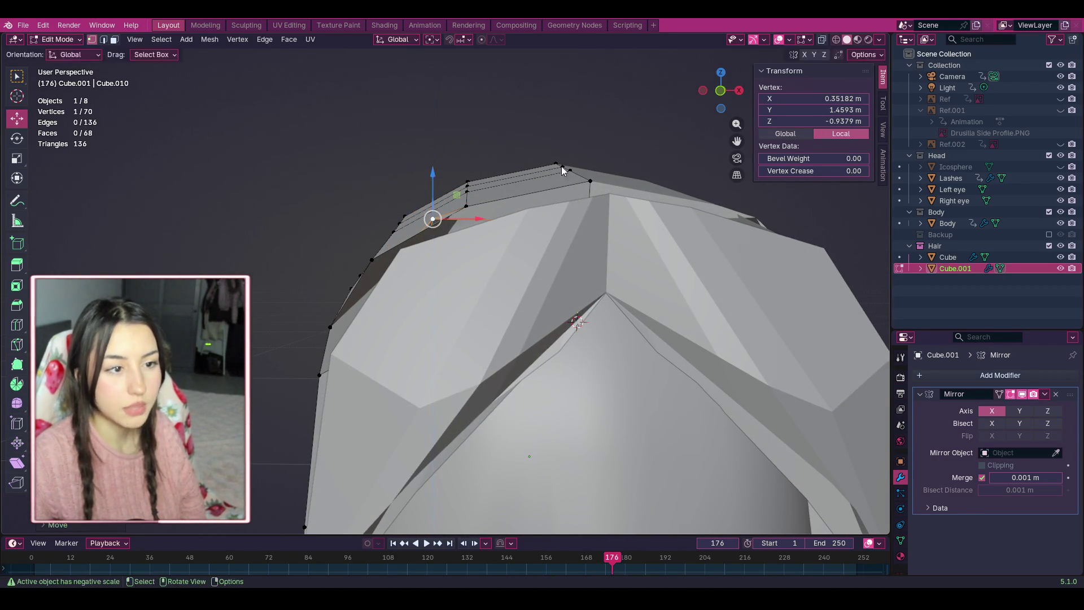
left_click_drag(723, 96, 744, 92)
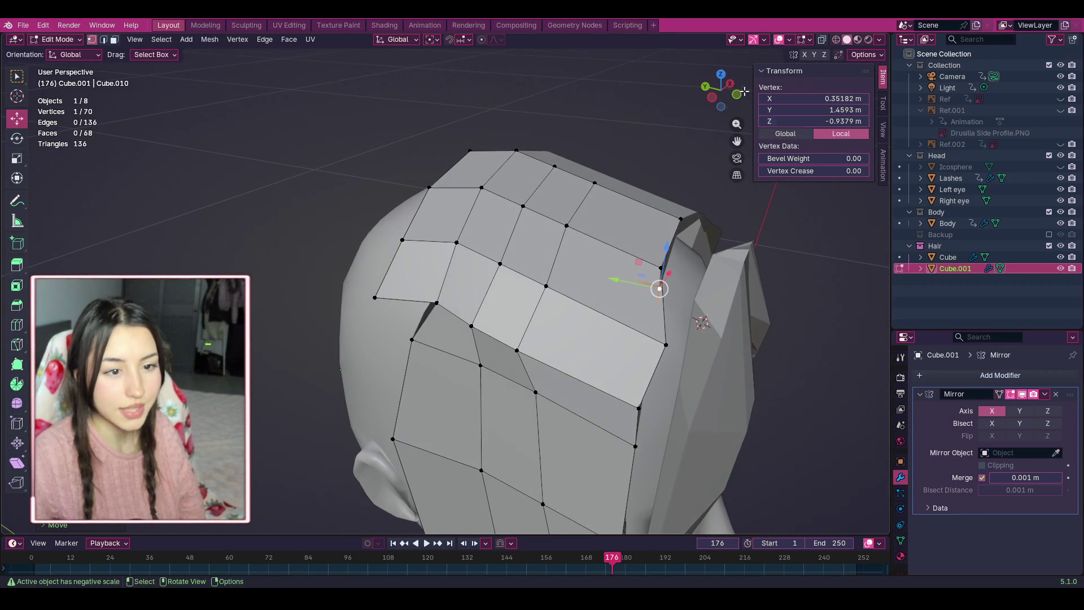
Test Dissolve Vertices, undo it, then move that vertex down and to the side.
right_click(659, 288)
left_click(610, 474)
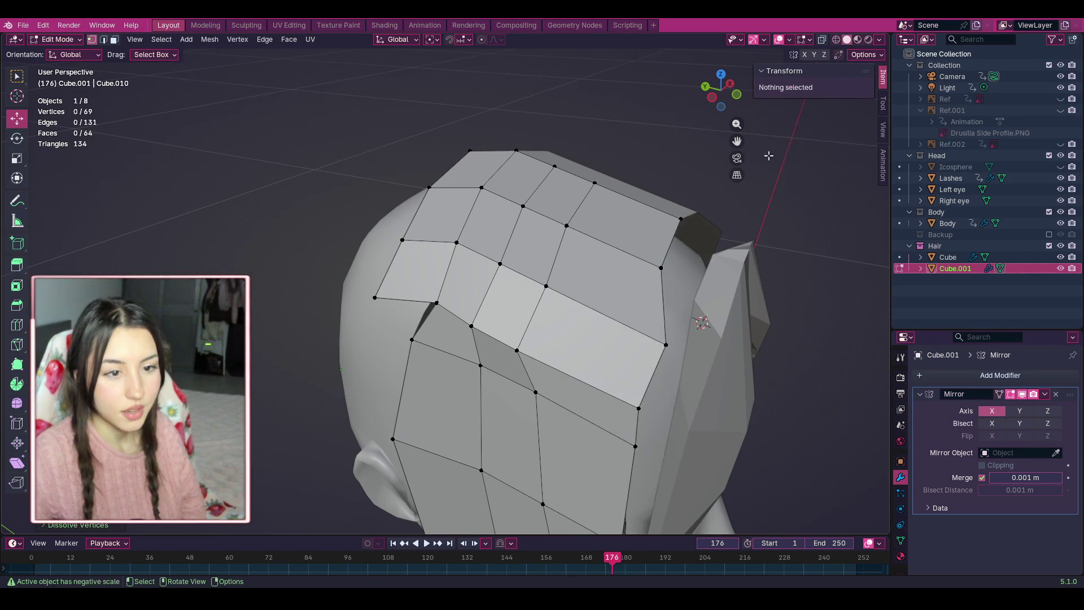
left_click_drag(727, 90, 720, 112)
key("ctrl+z")
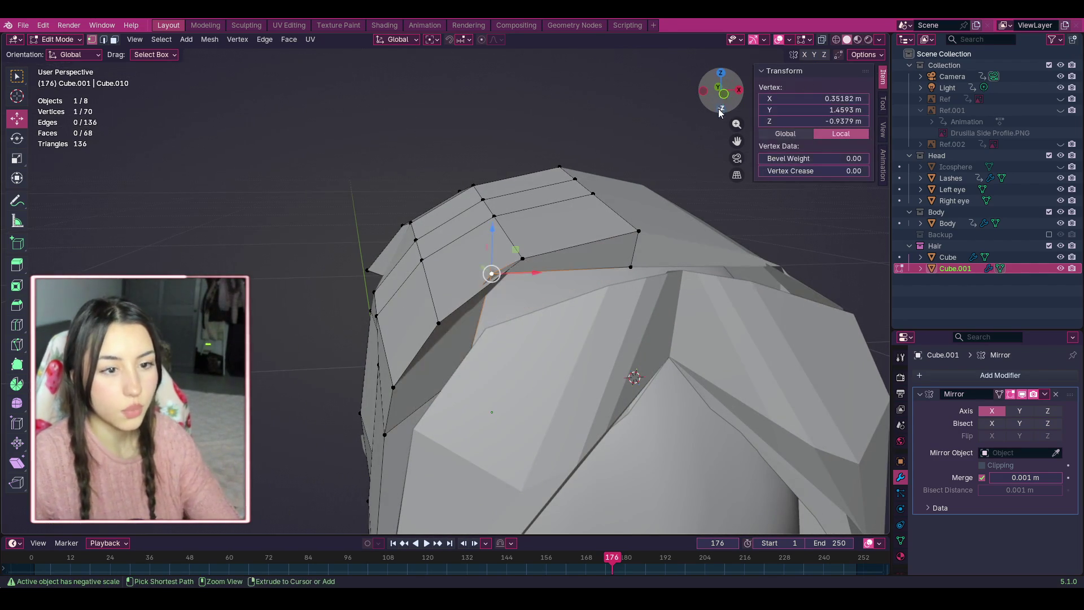
left_click_drag(497, 281, 527, 295)
left_click(741, 117)
mouse_move(730, 97)
left_mouse_down()
mouse_move(544, 111)
mouse_move(700, 100)
mouse_move(700, 113)
left_mouse_up()
scroll(408, 225, "up", 2)
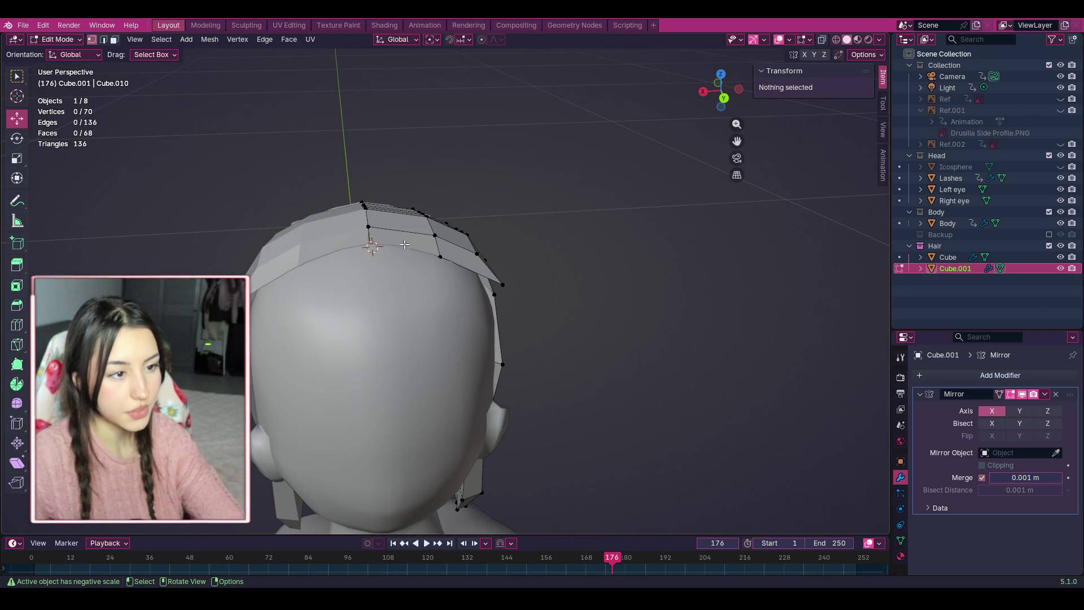
In face select mode, extrude two adjacent front faces of the hair cap sideways into a strand.
key("3")
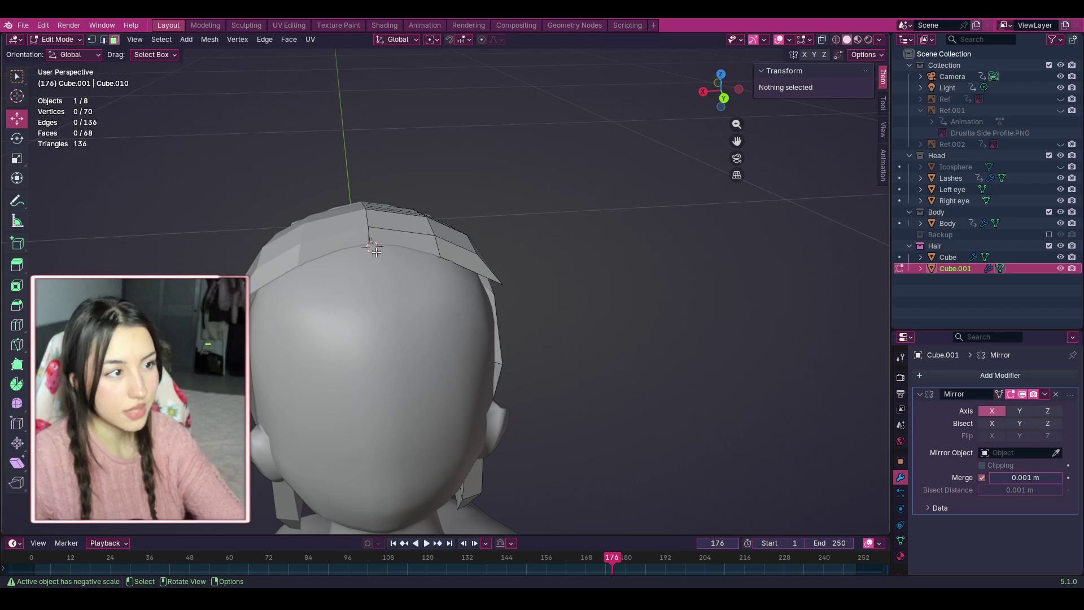
left_click(395, 241)
key("e")
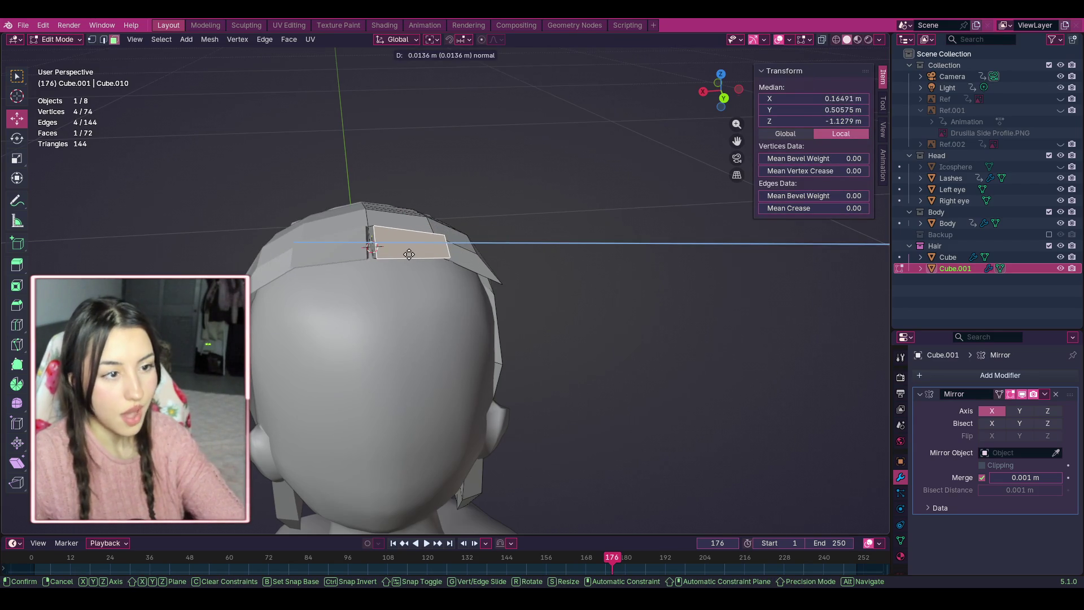
right_click(406, 249)
key("ctrl+z")
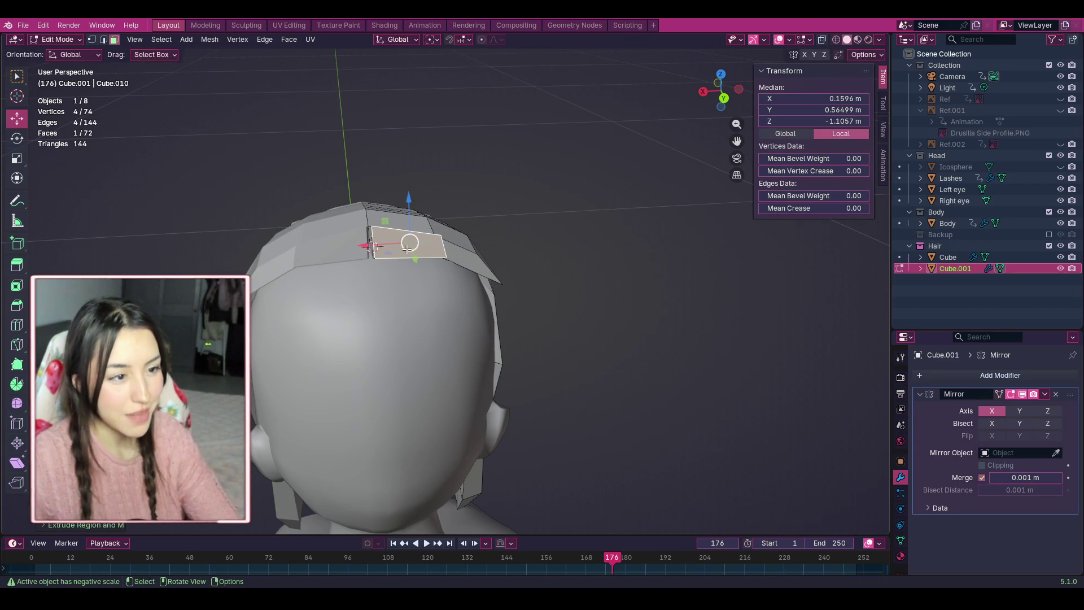
left_click(469, 255, "shift")
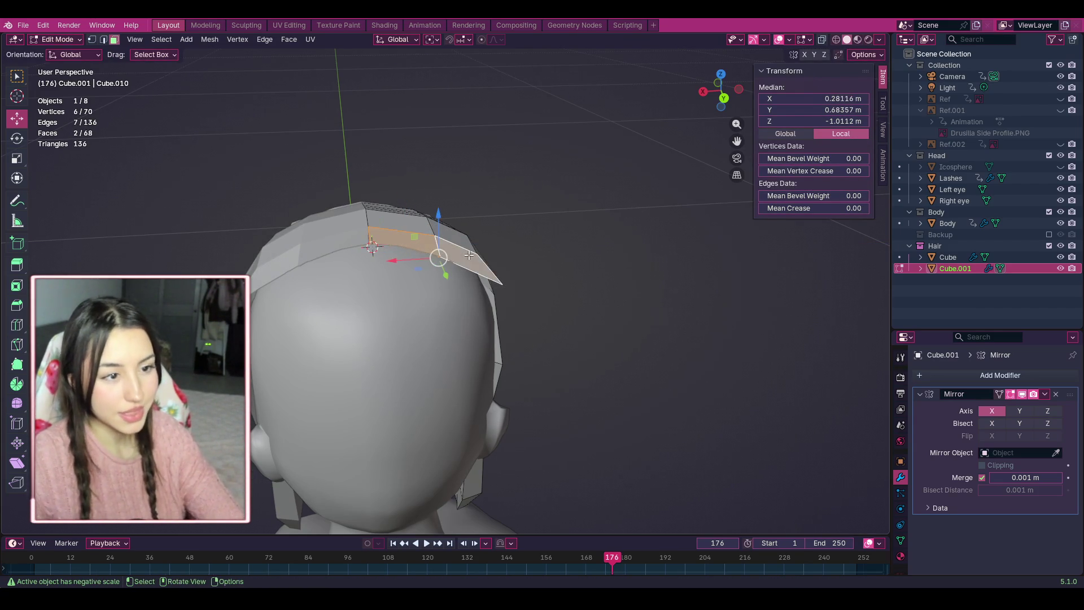
key("e")
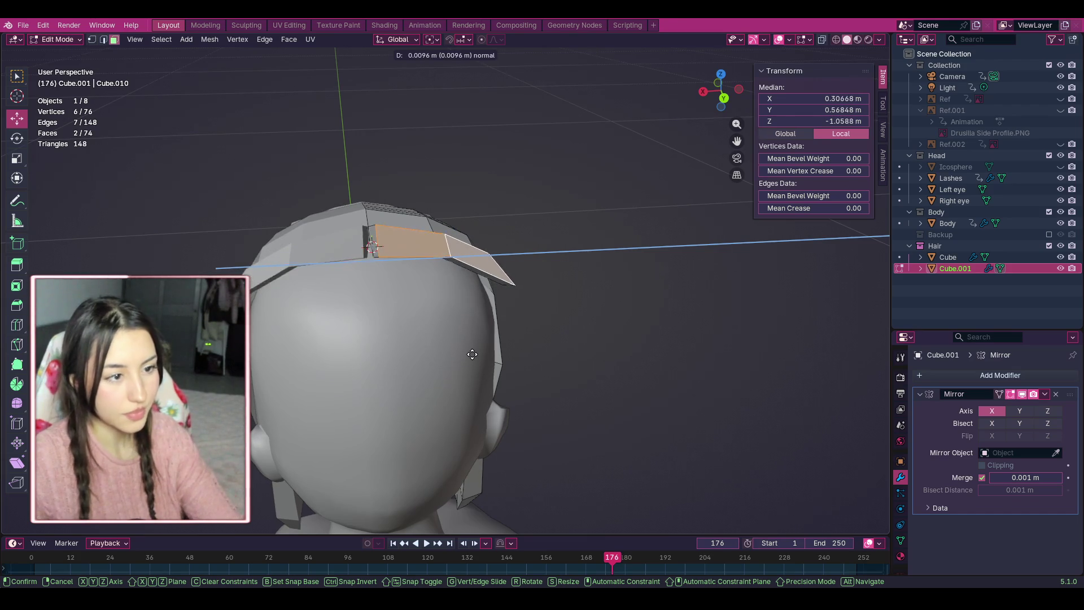
key("c")
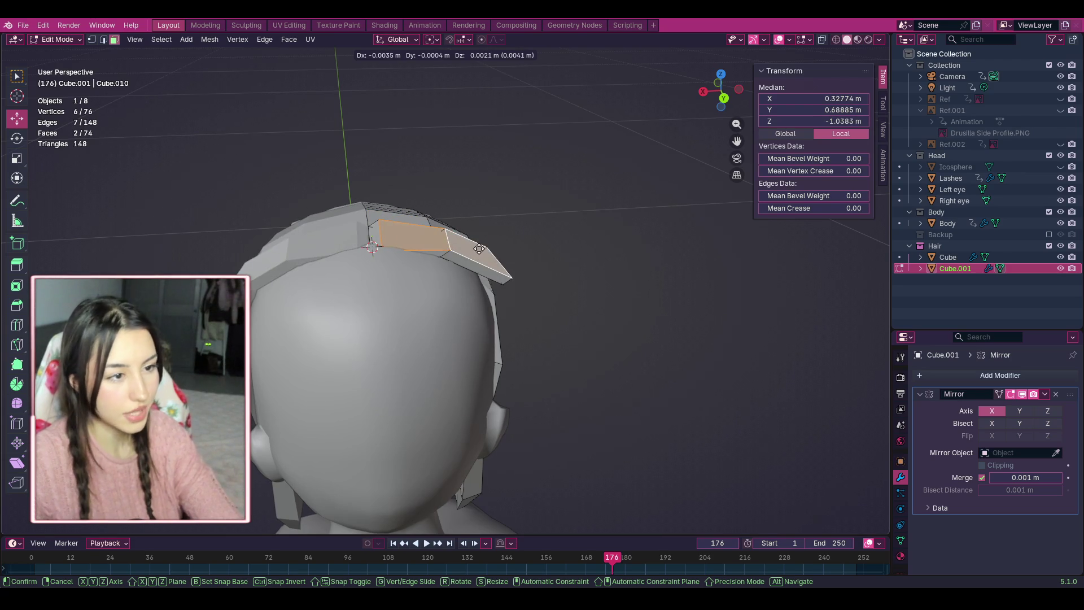
left_click(699, 211)
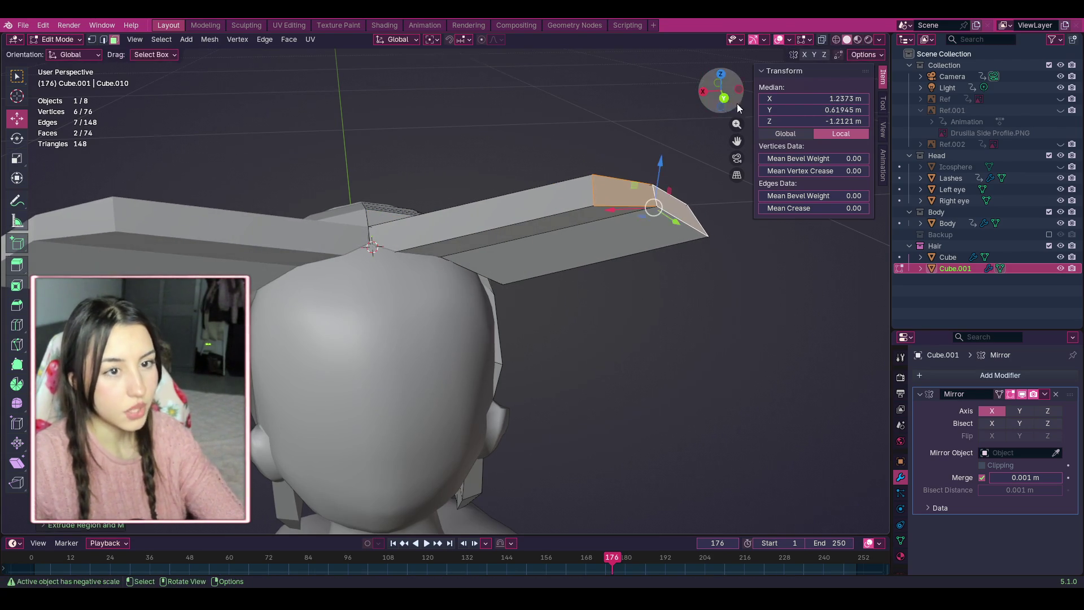
mouse_move(737, 103)
left_mouse_down()
mouse_move(678, 147)
mouse_move(726, 97)
mouse_move(593, 125)
left_mouse_up()
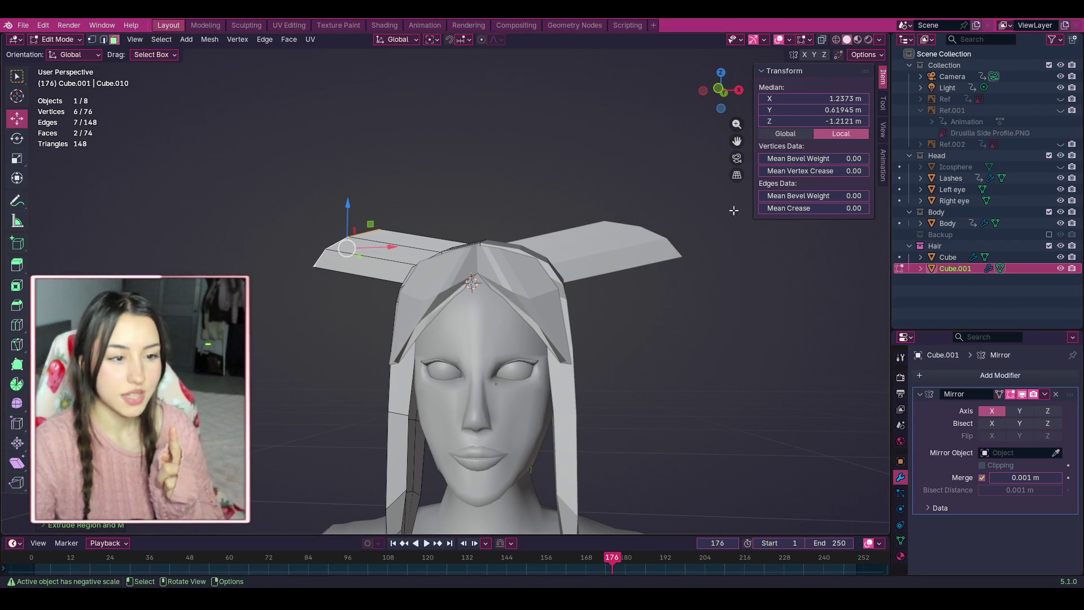
Shift the view up and left to frame the hair flaps.
left_click_drag(739, 142, 696, 59)
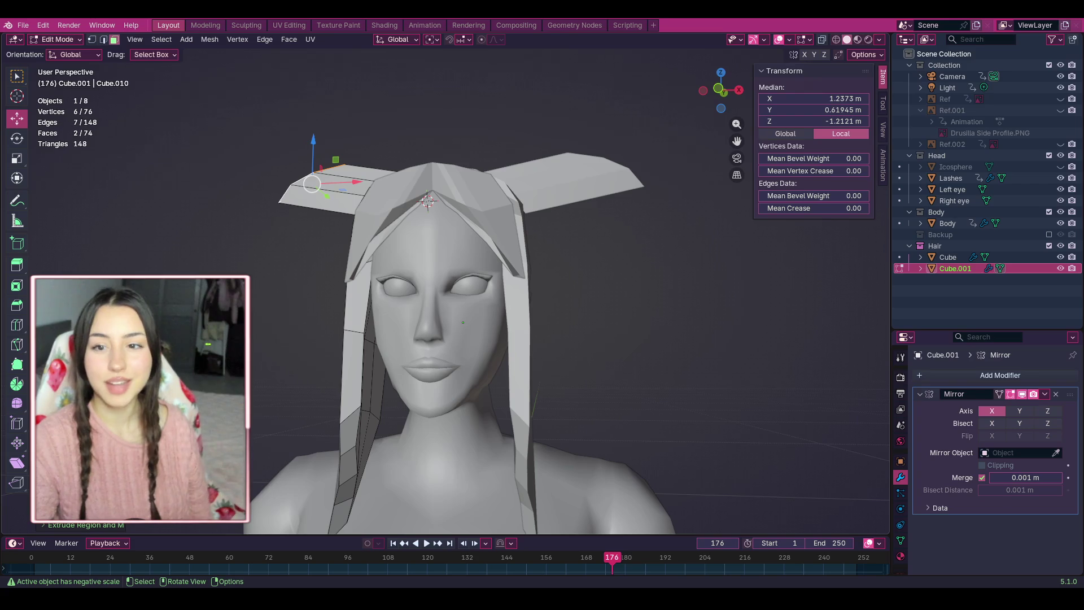
Pull the side flap down into a strand hanging beside the face.
left_click_drag(720, 90, 599, 99)
mouse_move(618, 212)
left_mouse_down()
mouse_move(477, 344)
mouse_move(467, 338)
mouse_move(478, 333)
left_mouse_up()
left_click_drag(725, 110, 695, 109)
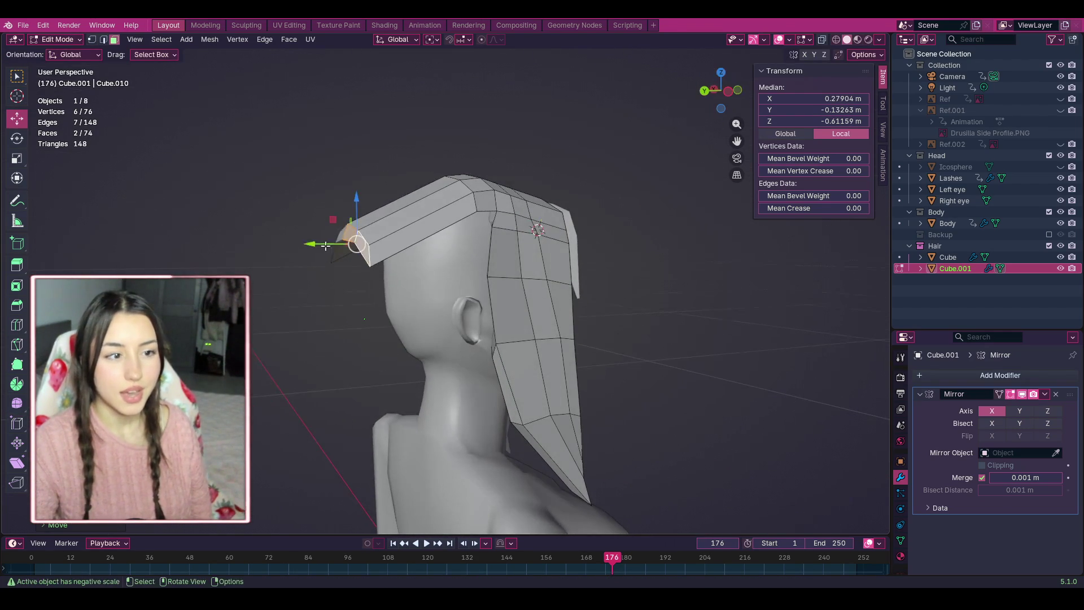
left_click_drag(357, 211, 369, 215)
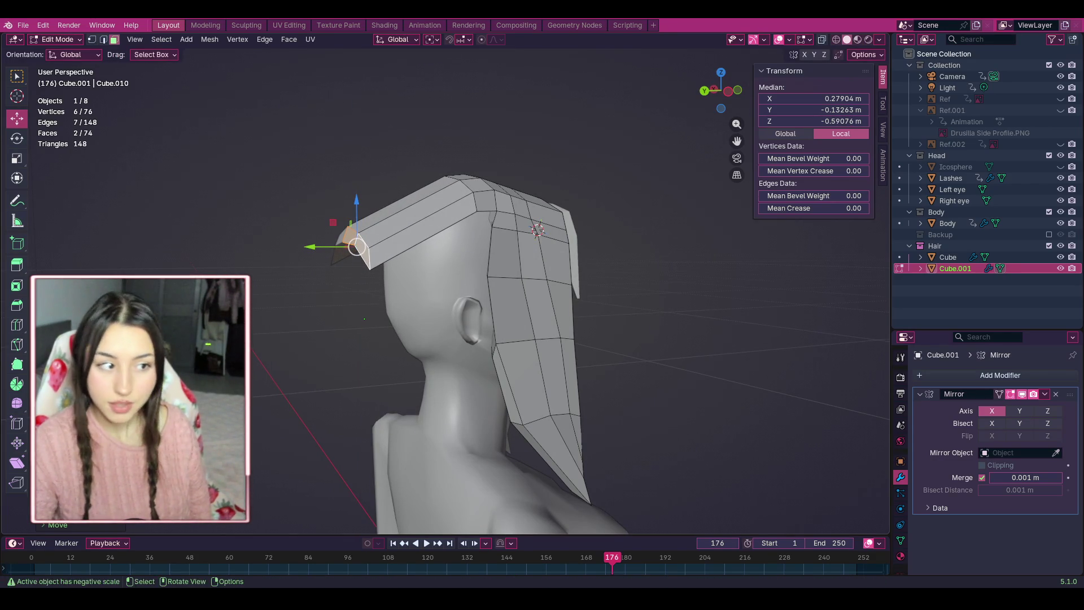
Add a new edge loop across the hair with the Loop Cut tool.
left_click(20, 332)
left_click(411, 220)
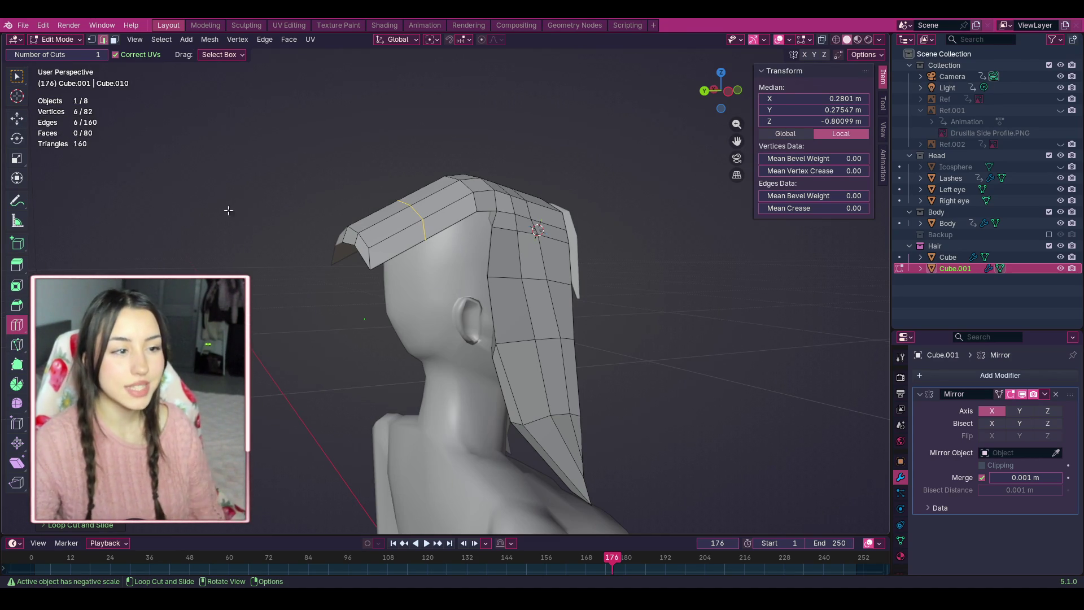
left_click(21, 119)
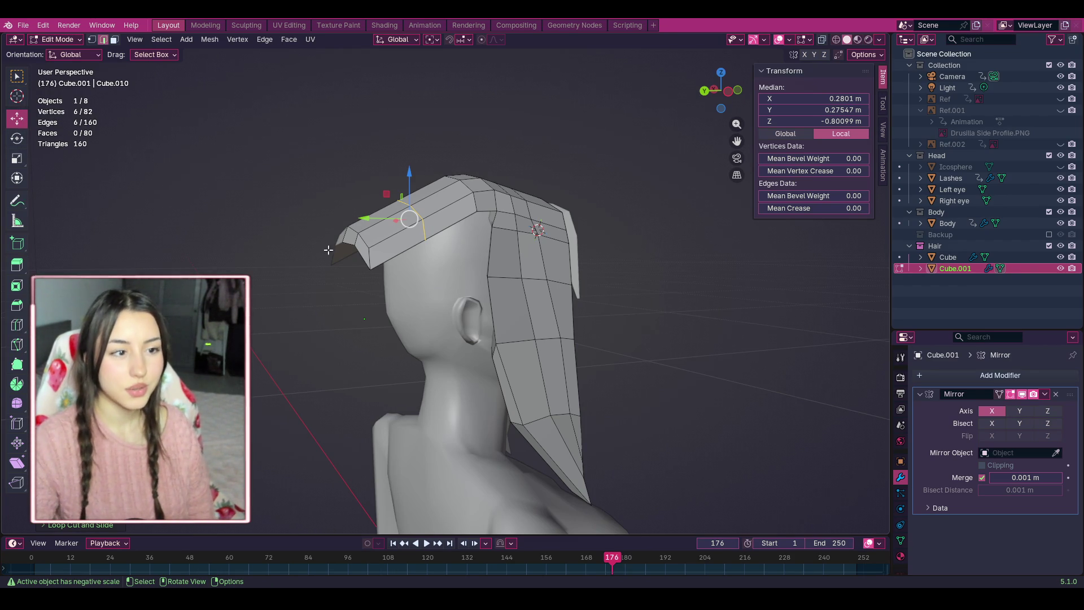
left_click(20, 142)
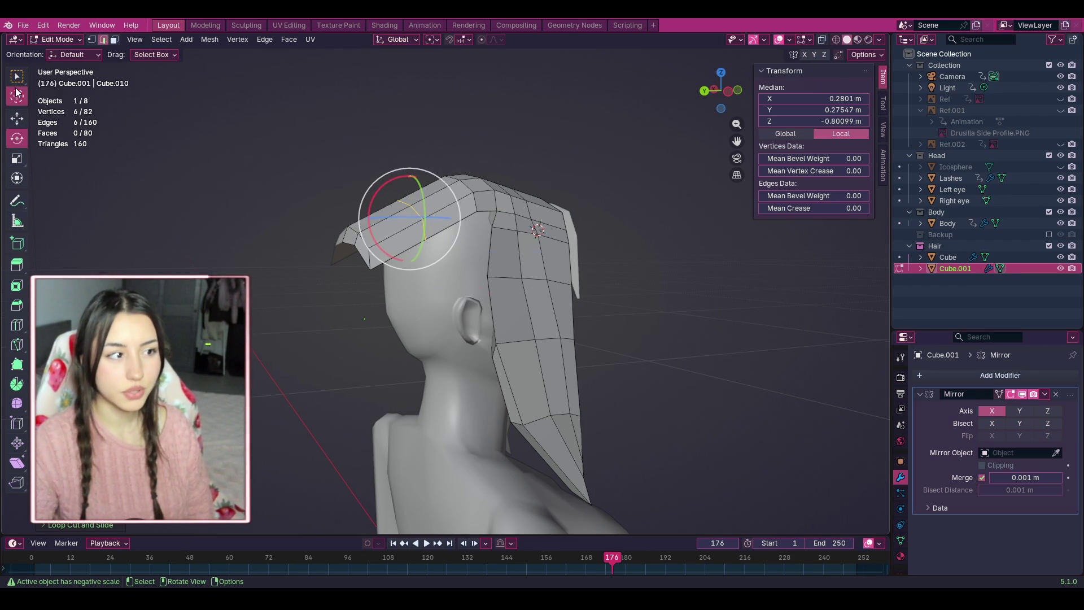
left_click(17, 118)
Reposition the front hair-tip faces with the Move gizmo, undoing the last push forward.
left_click_drag(308, 198, 404, 290)
left_click_drag(353, 244, 369, 279)
mouse_move(720, 91)
left_mouse_down()
mouse_move(734, 94)
mouse_move(723, 92)
left_mouse_up()
left_click_drag(481, 305, 483, 290)
left_click_drag(720, 91, 731, 90)
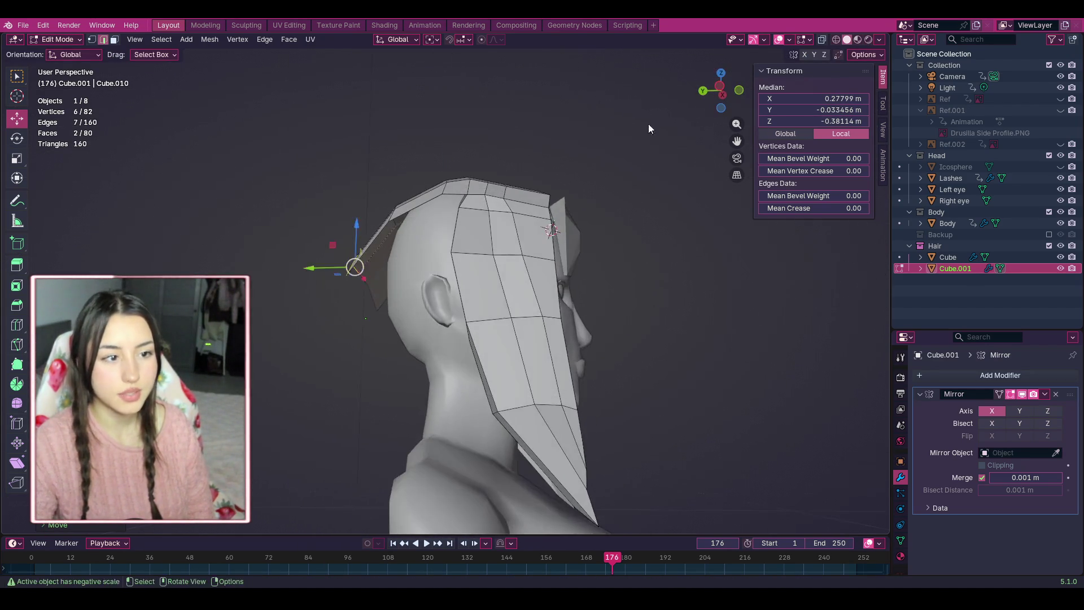
scroll(648, 129, "up", 2)
mouse_move(313, 257)
left_mouse_down()
mouse_move(297, 256)
mouse_move(335, 256)
left_mouse_up()
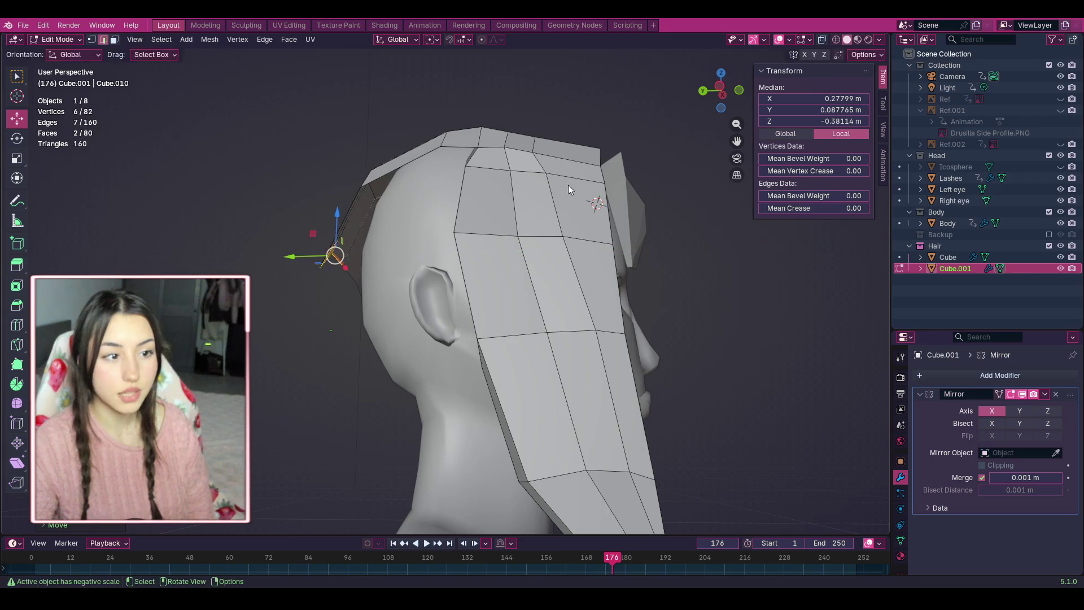
left_click_drag(718, 91, 881, 99)
key("ctrl+z")
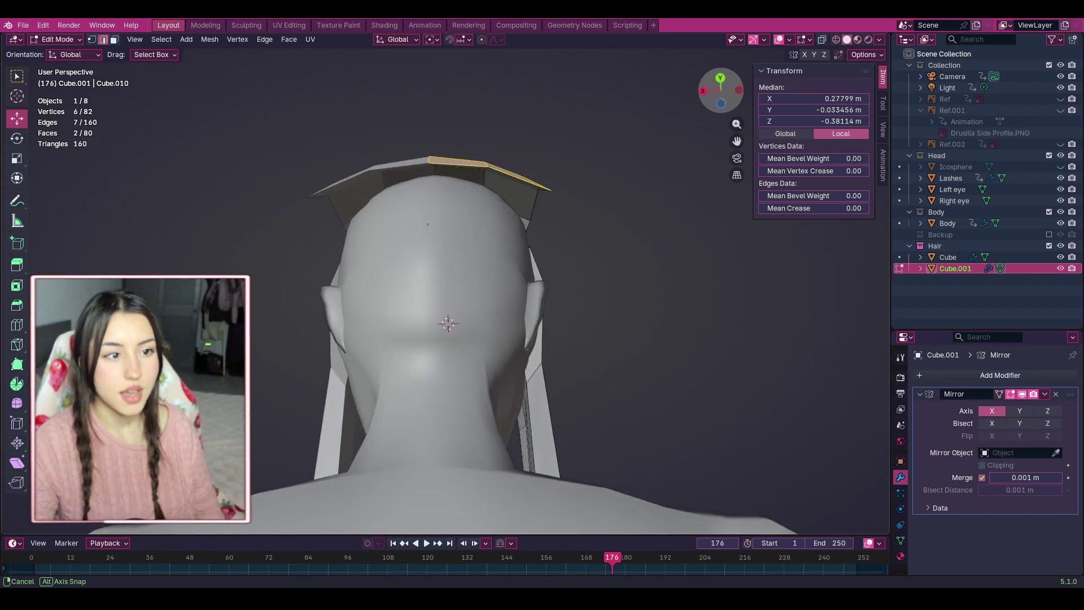
left_click_drag(613, 254, 434, 114)
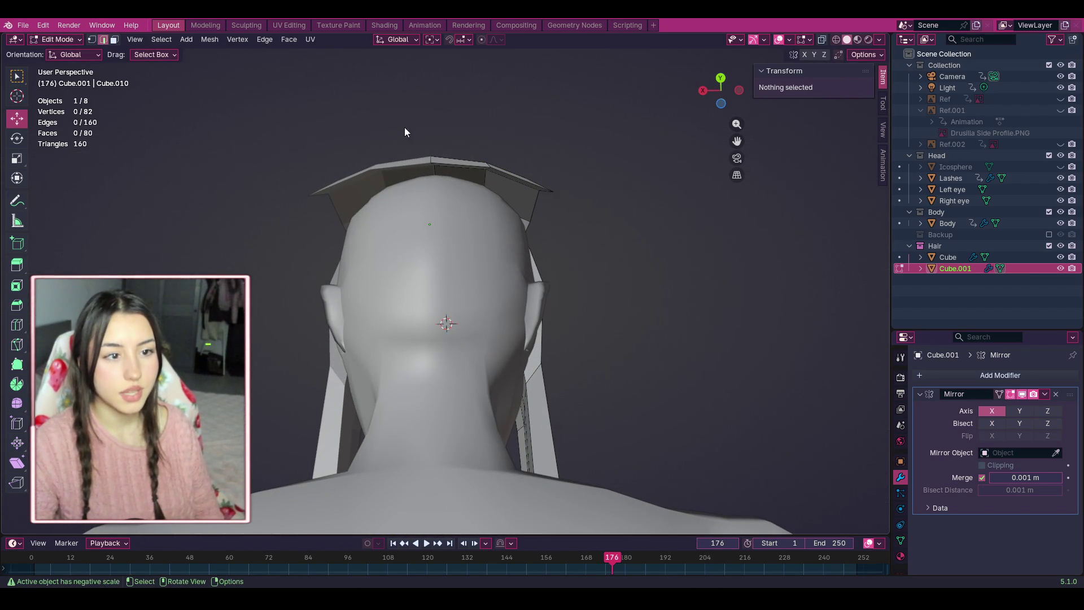
Adjust five vertices along the top of the hair.
left_click_drag(447, 172, 563, 204)
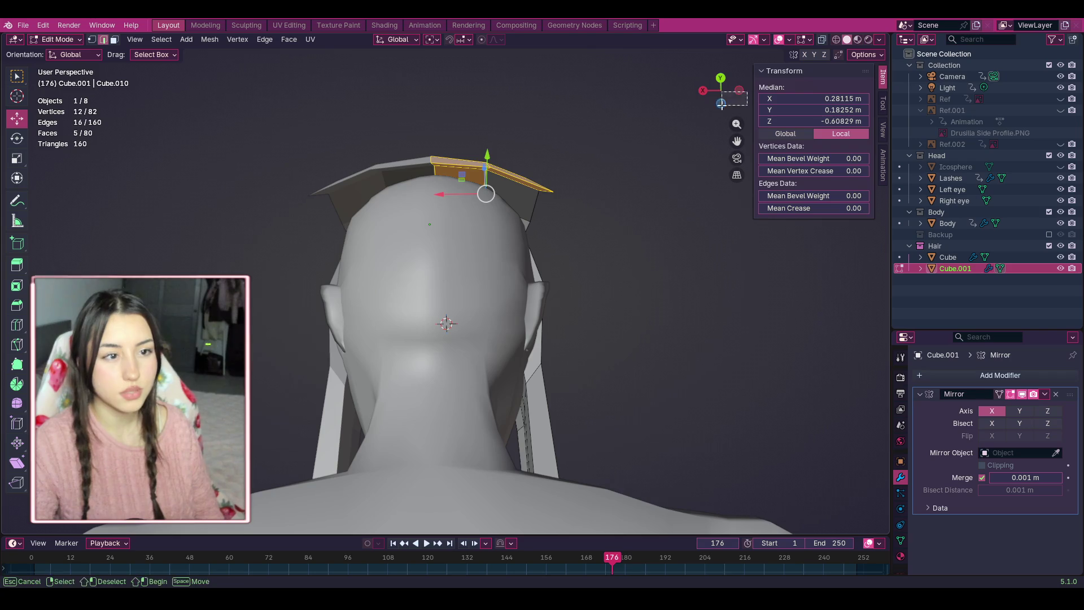
left_click(654, 137)
left_click_drag(739, 97, 621, 106)
left_click_drag(328, 135, 404, 223)
key("g")
left_click(364, 191)
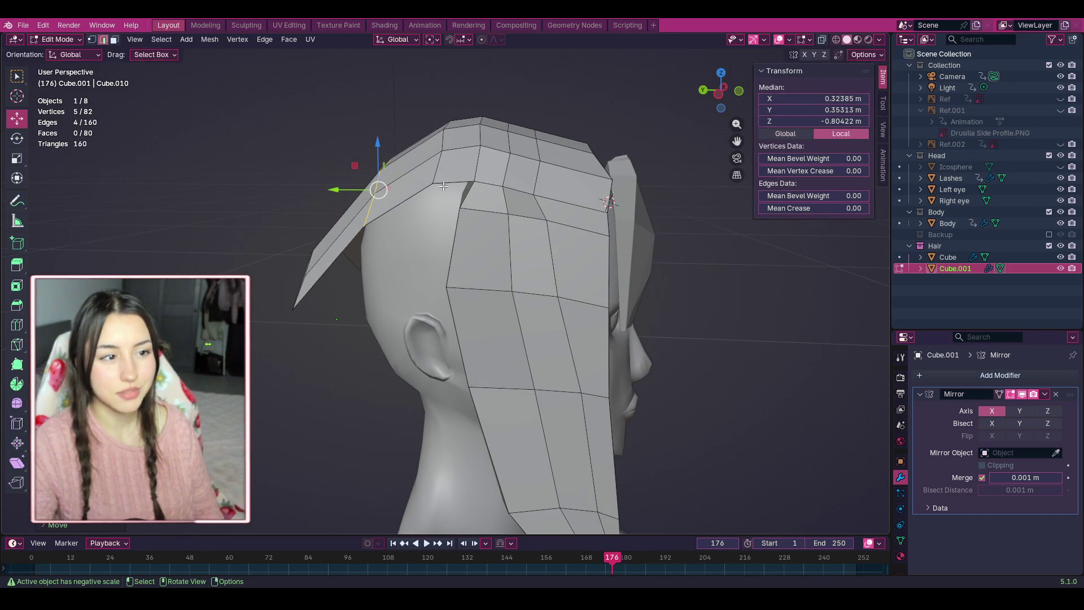
Shift the vertices along the hair's front edge into a better position.
left_click_drag(737, 91, 699, 97)
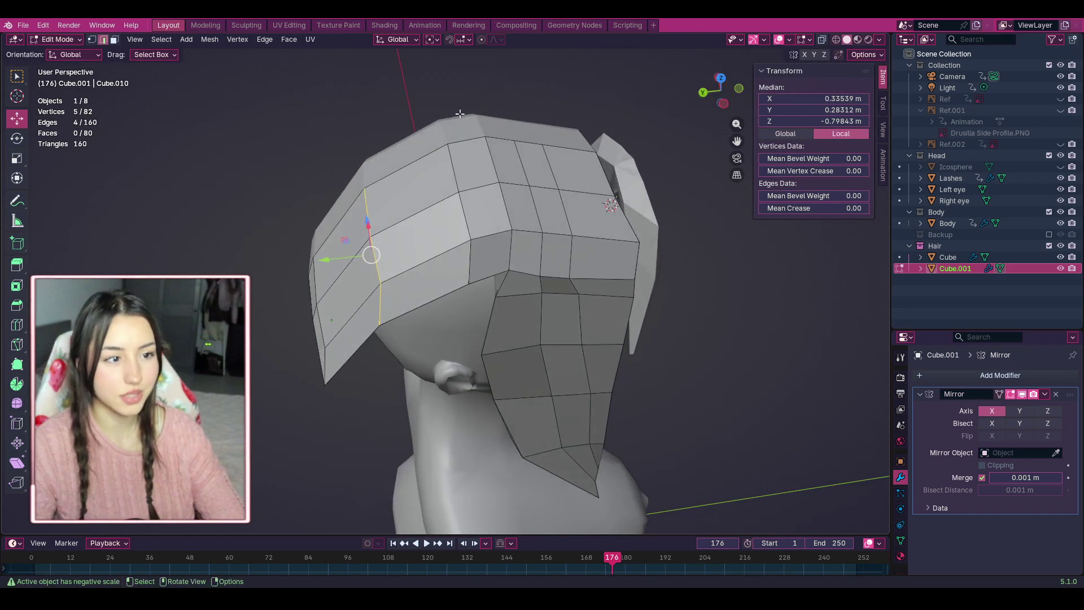
left_click_drag(315, 131, 431, 316)
left_click_drag(376, 280, 352, 180)
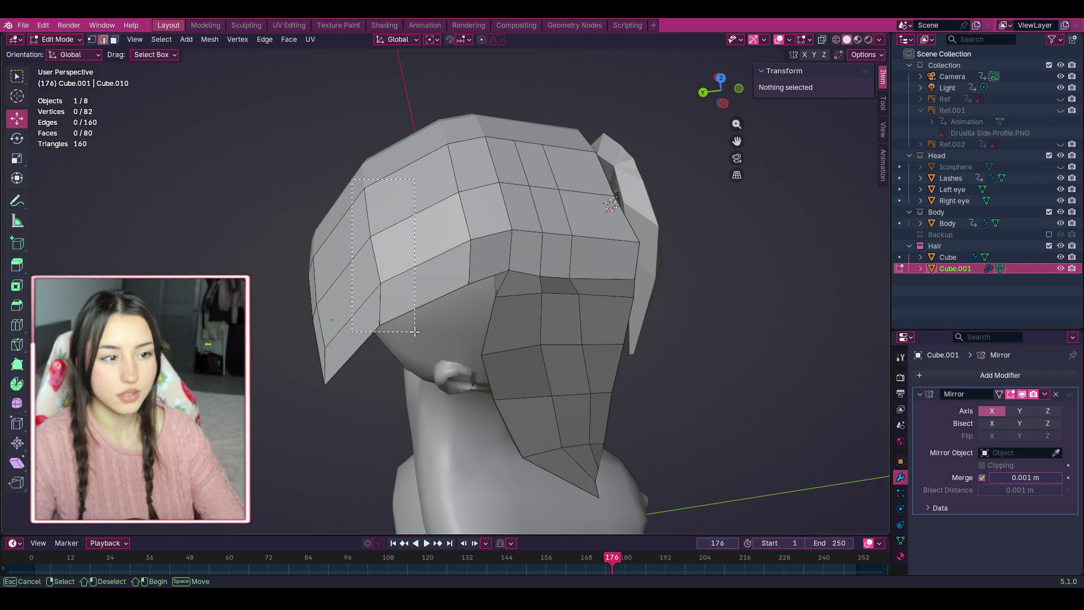
left_click_drag(415, 332, 415, 331)
key("g")
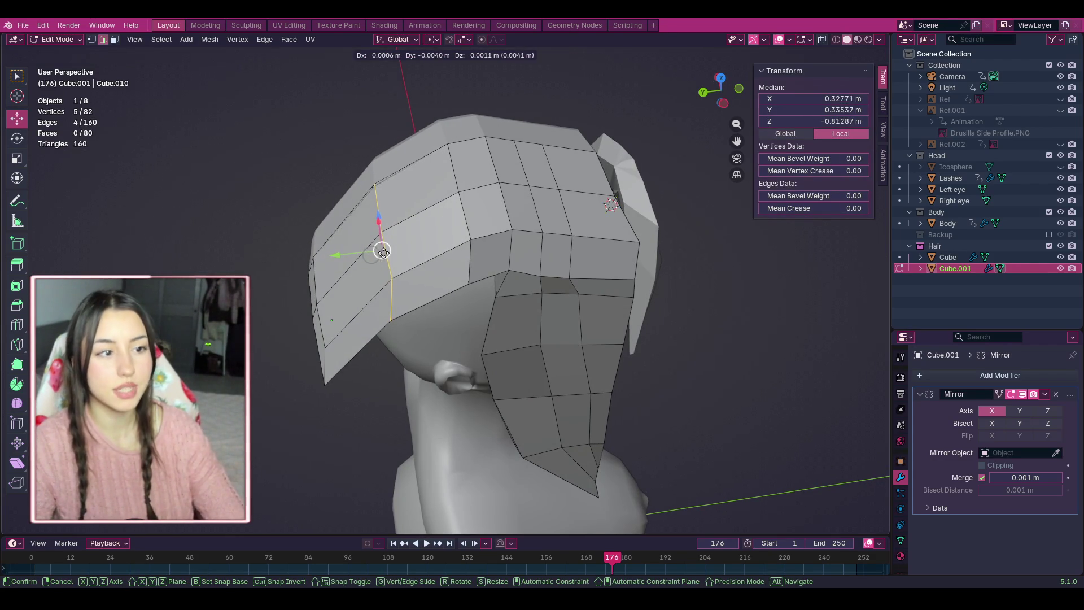
right_click(382, 250)
mouse_move(274, 187)
left_mouse_down()
mouse_move(358, 329)
mouse_move(373, 403)
left_mouse_up()
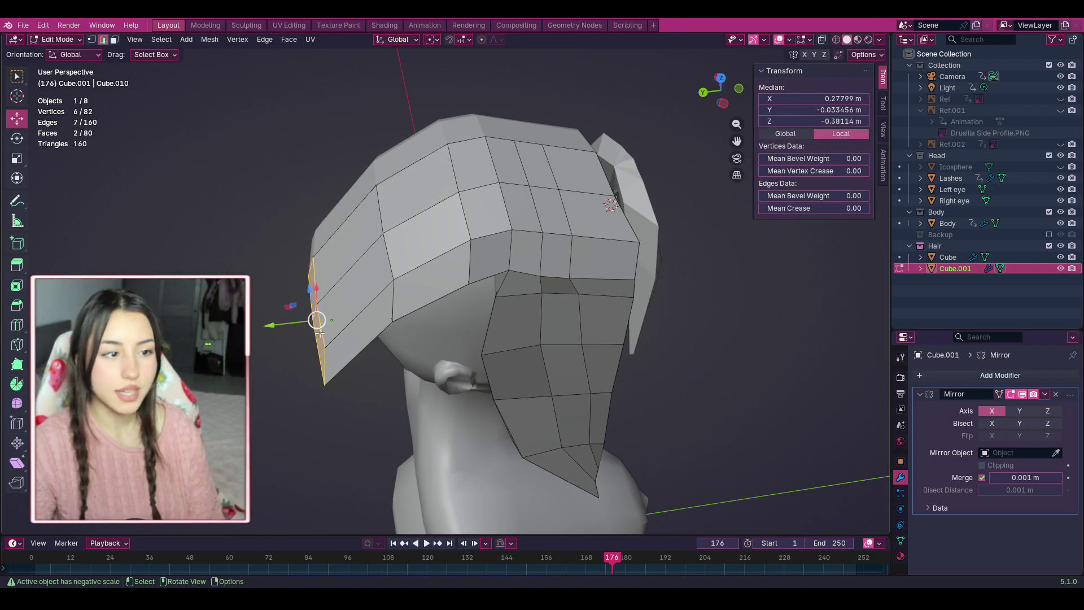
mouse_move(317, 320)
left_mouse_down()
mouse_move(343, 318)
mouse_move(322, 314)
mouse_move(327, 293)
mouse_move(318, 297)
mouse_move(322, 311)
left_mouse_up()
left_click(301, 175)
Remove the hanging two-face hair strip beside the ear.
mouse_move(705, 108)
left_mouse_down()
mouse_move(672, 110)
mouse_move(646, 179)
left_mouse_up()
key("l")
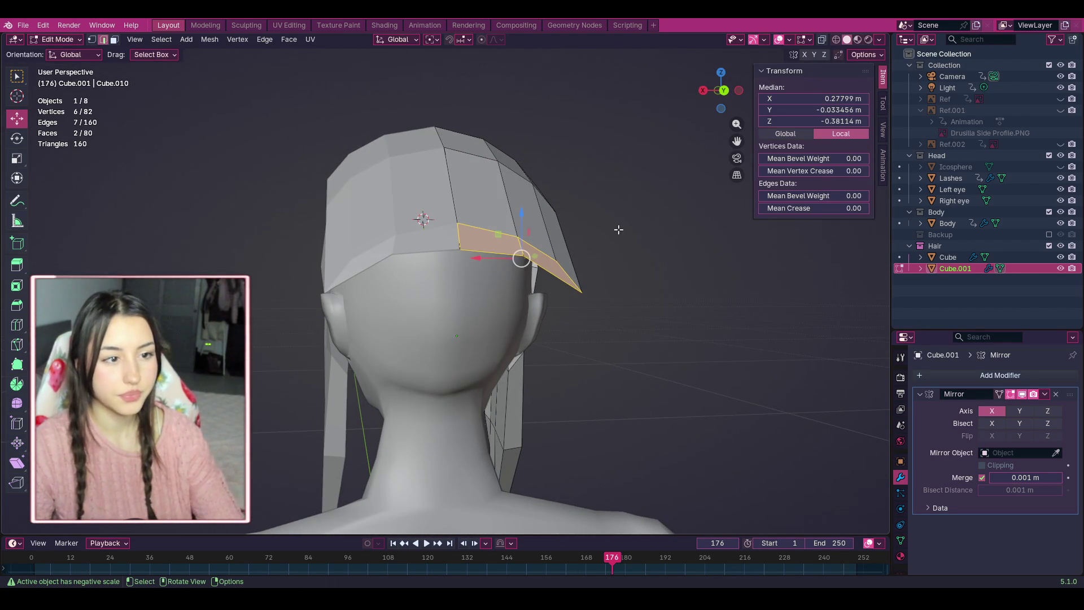
left_click(618, 229)
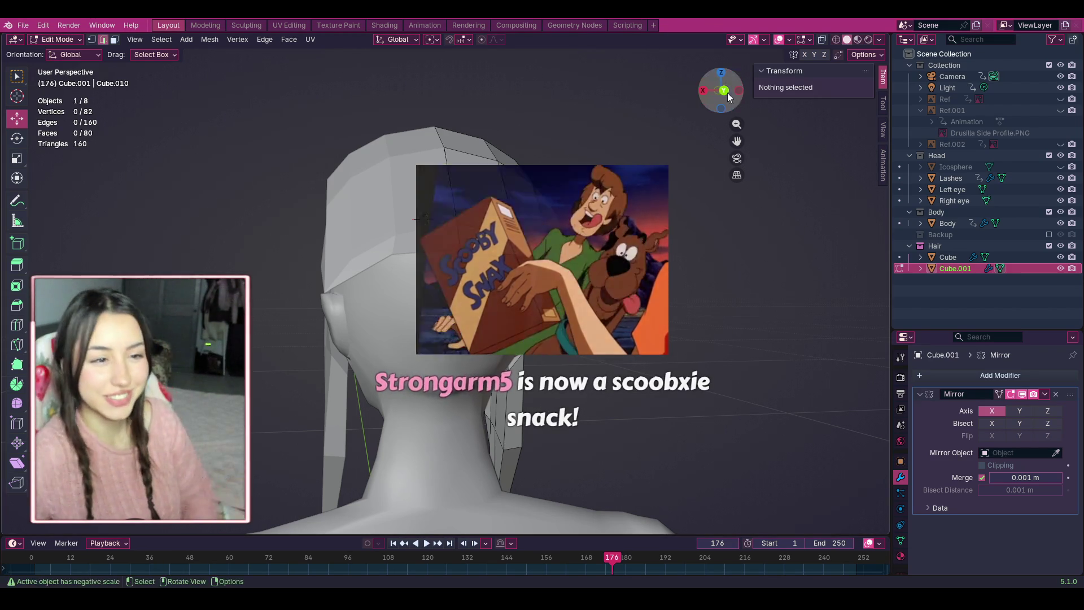
mouse_move(721, 91)
left_mouse_down()
mouse_move(412, 97)
mouse_move(719, 92)
left_mouse_up()
key("ctrl+z")
key("ctrl+z")
key("ctrl+z")
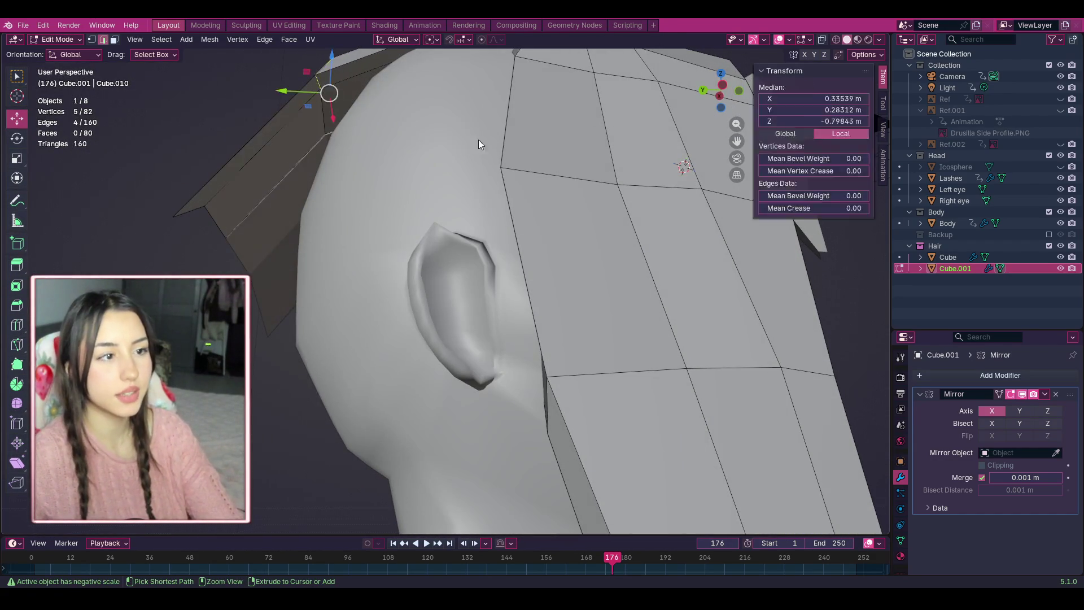
key("ctrl+z")
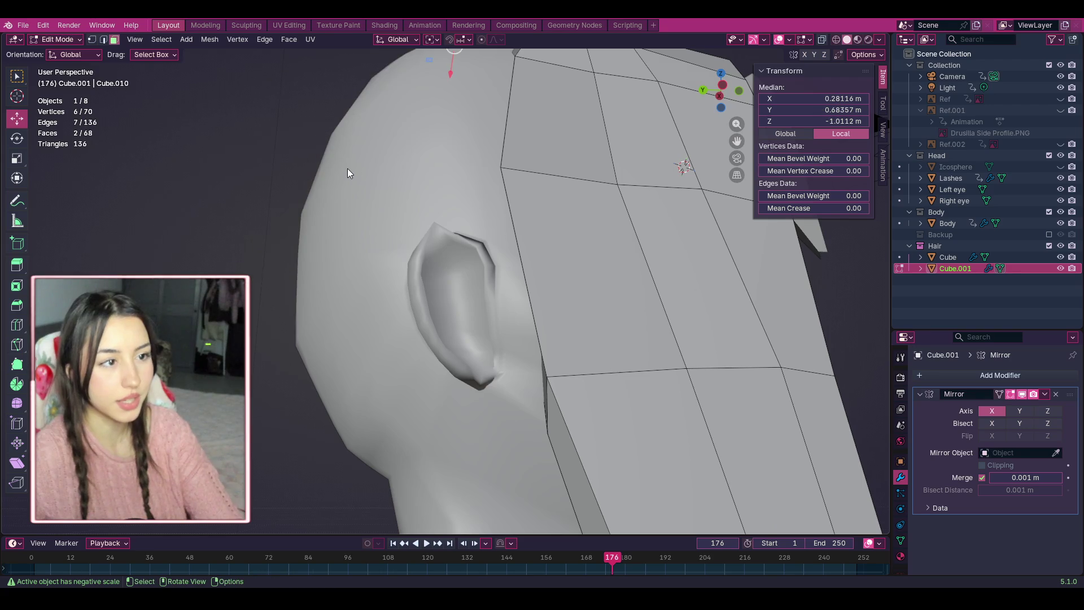
mouse_move(732, 117)
left_mouse_down()
mouse_move(716, 100)
mouse_move(631, 118)
left_mouse_up()
Select two faces on top of the hair with rectangle selection.
key("w")
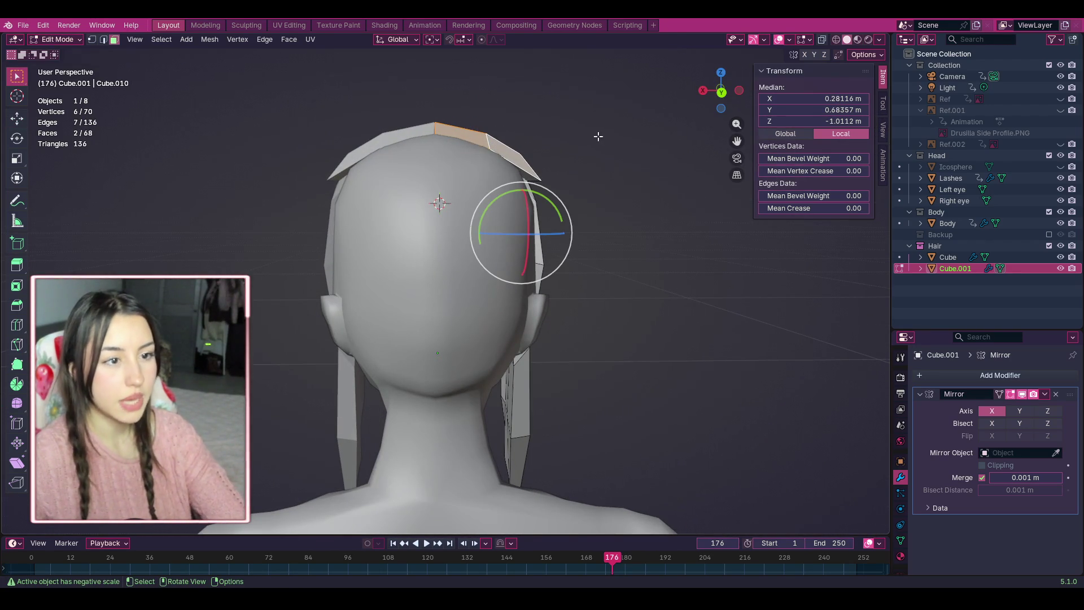
left_click(598, 136)
left_click(447, 139)
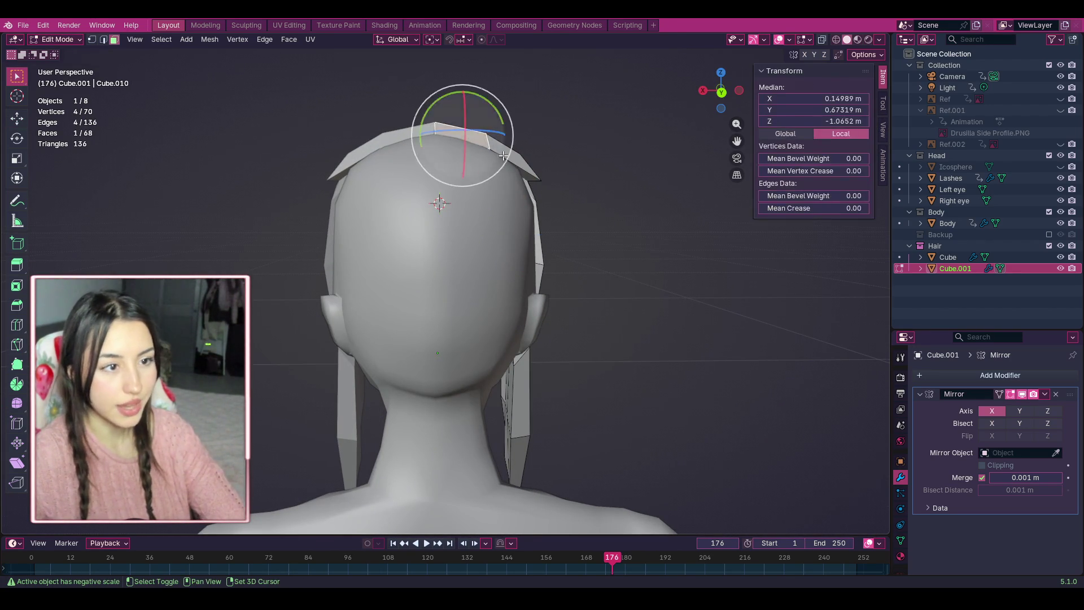
left_click(510, 155, "shift")
Extrude the two top faces outward and tilt the new hair flap.
key("e")
left_click(540, 146)
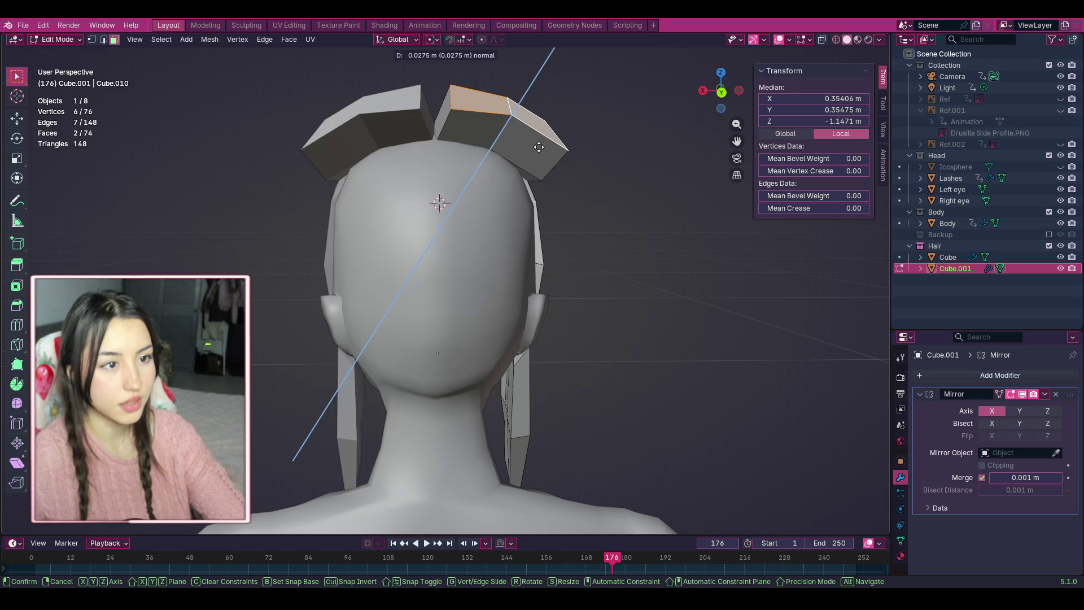
mouse_move(508, 155)
middle_mouse_down()
mouse_move(477, 177)
mouse_move(505, 160)
middle_mouse_up()
mouse_move(506, 160)
left_mouse_down()
mouse_move(459, 164)
mouse_move(451, 227)
left_mouse_up()
middle_click_drag(618, 175, 492, 182)
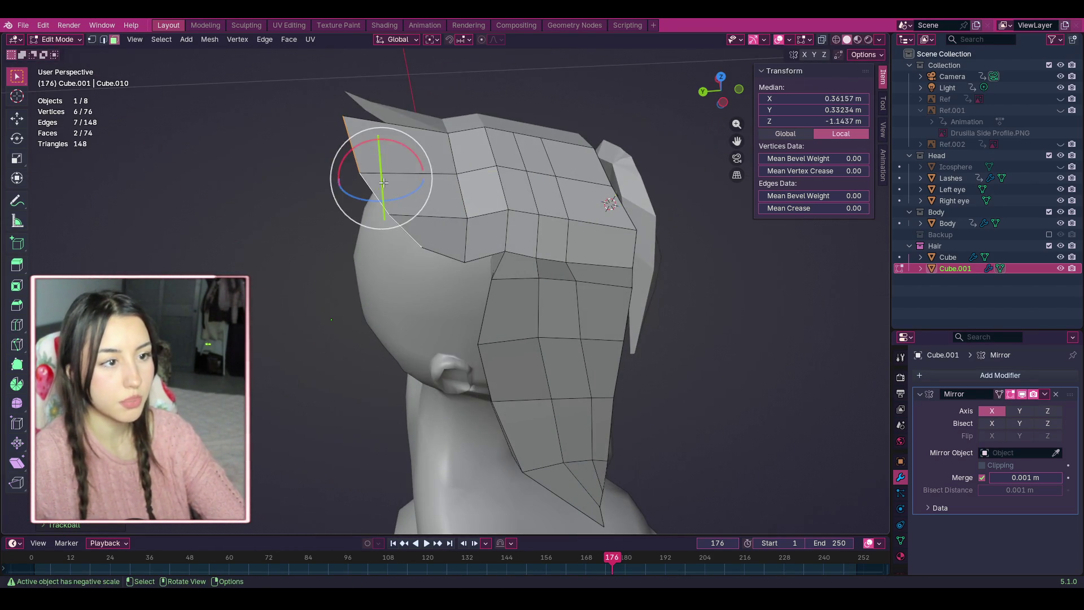
left_click_drag(383, 183, 376, 169)
key("Escape")
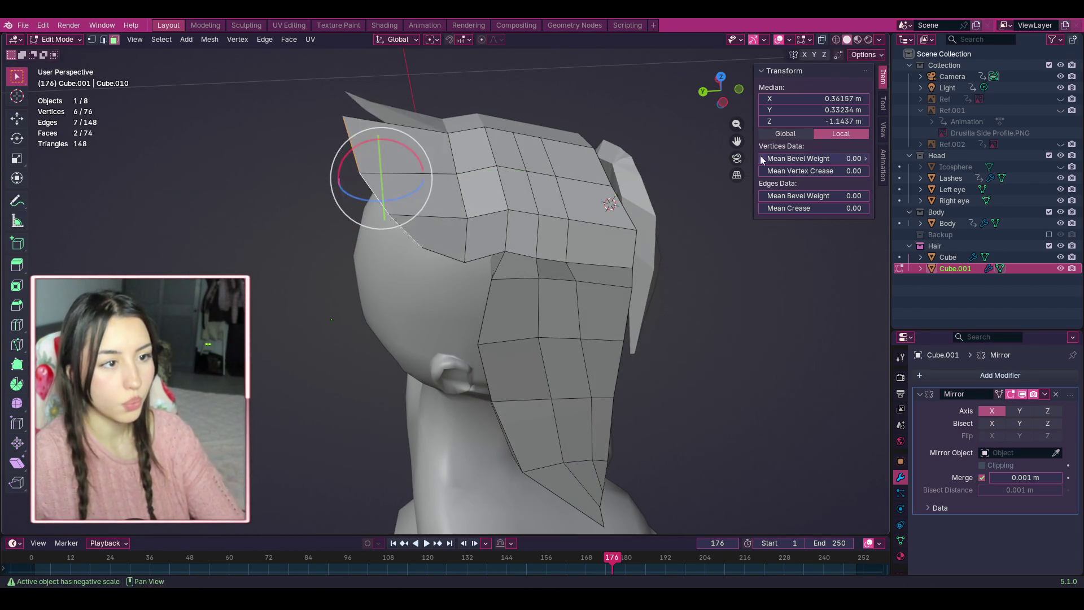
Rotate the hair flap around the vertical axis and move it into place.
middle_click_drag(565, 237, 551, 350)
mouse_move(505, 271)
left_mouse_down()
mouse_move(454, 282)
mouse_move(548, 239)
left_mouse_up()
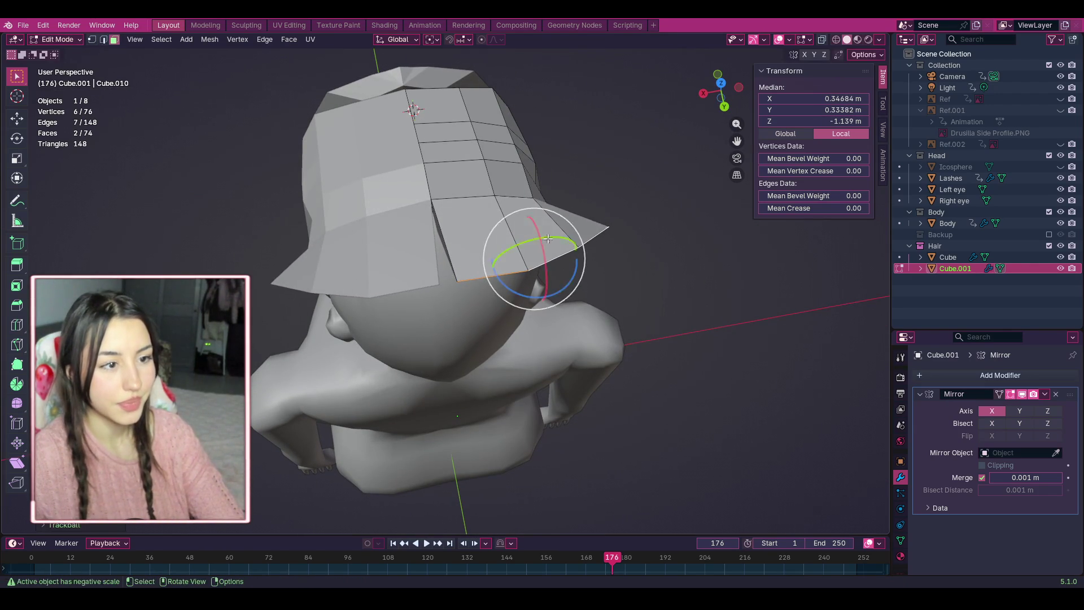
left_click_drag(718, 94, 715, 74)
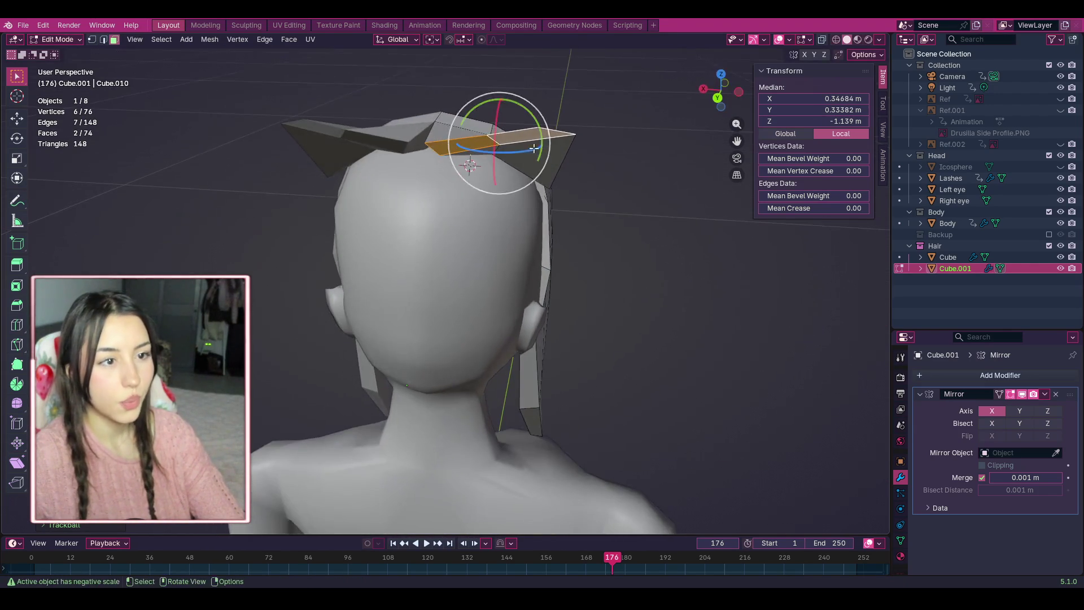
mouse_move(533, 149)
left_mouse_down()
mouse_move(509, 151)
mouse_move(502, 168)
left_mouse_up()
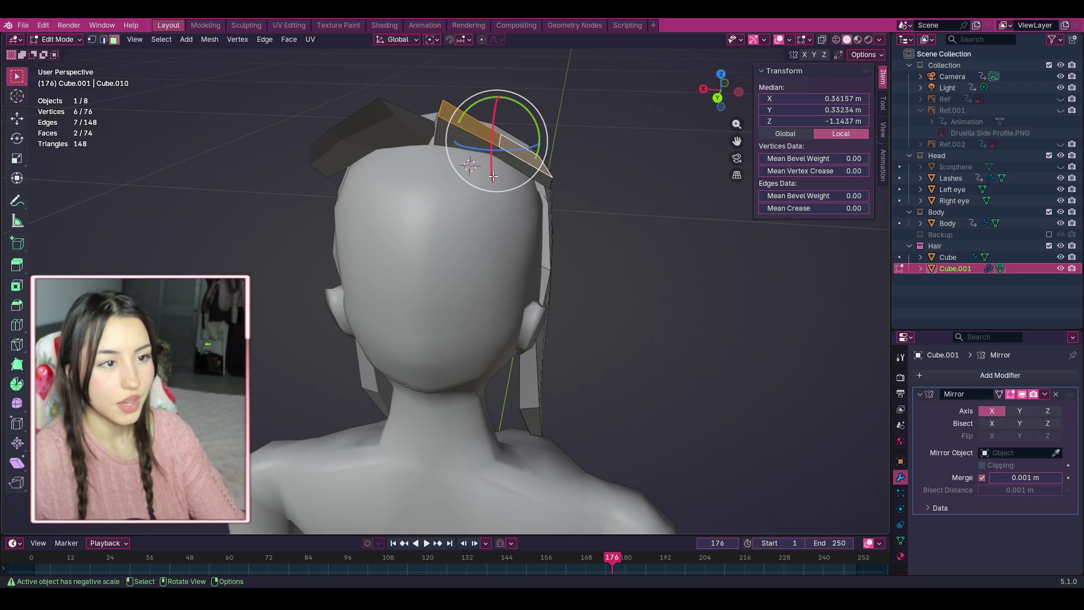
left_click_drag(718, 90, 699, 93)
key("r")
key("r")
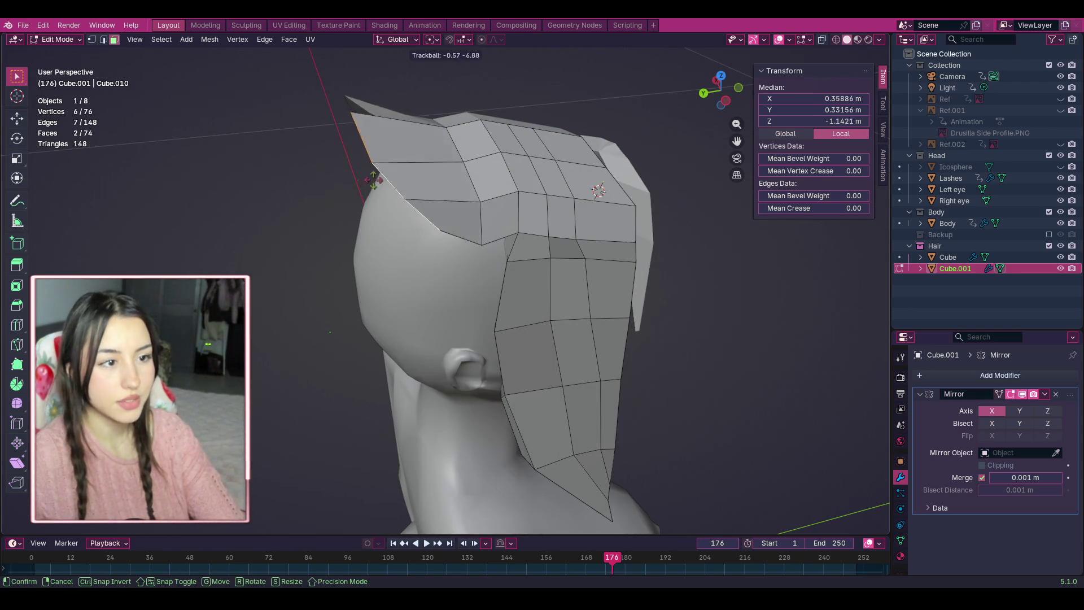
left_click(359, 175)
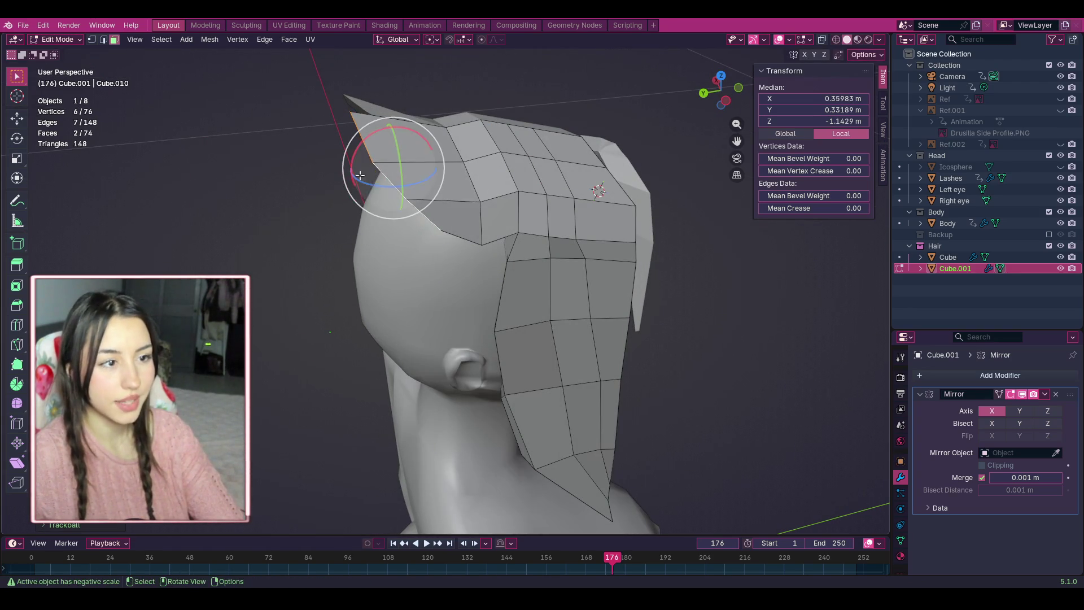
left_click(17, 118)
mouse_move(382, 168)
left_mouse_down()
mouse_move(334, 190)
mouse_move(338, 227)
left_mouse_up()
Pull the fringe tip down toward the forehead and in toward the centre.
middle_click_drag(620, 137, 553, 145)
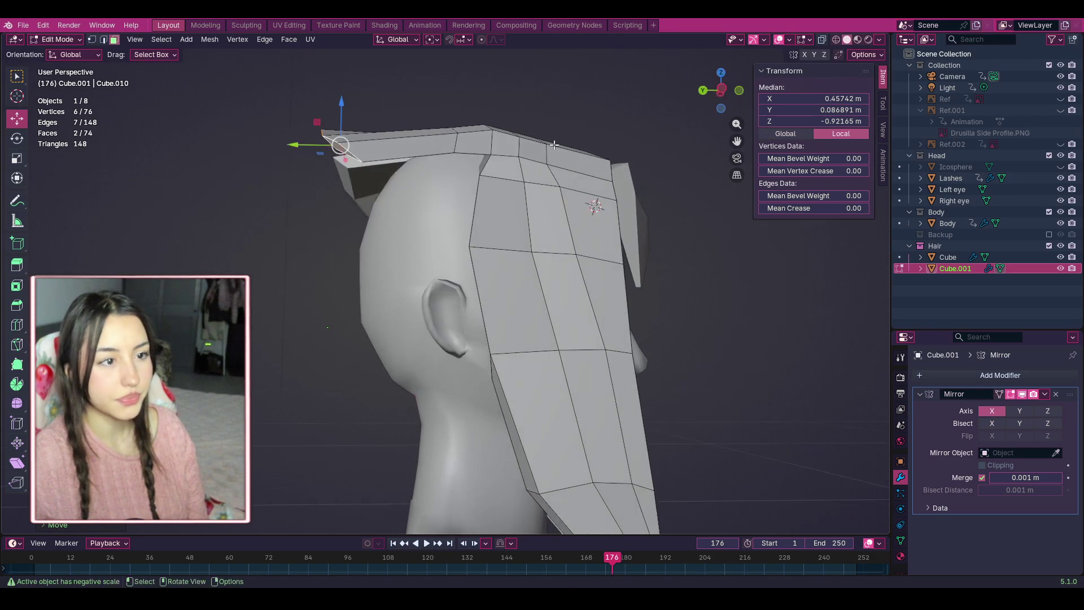
mouse_move(330, 143)
left_mouse_down()
mouse_move(351, 150)
mouse_move(357, 182)
left_mouse_up()
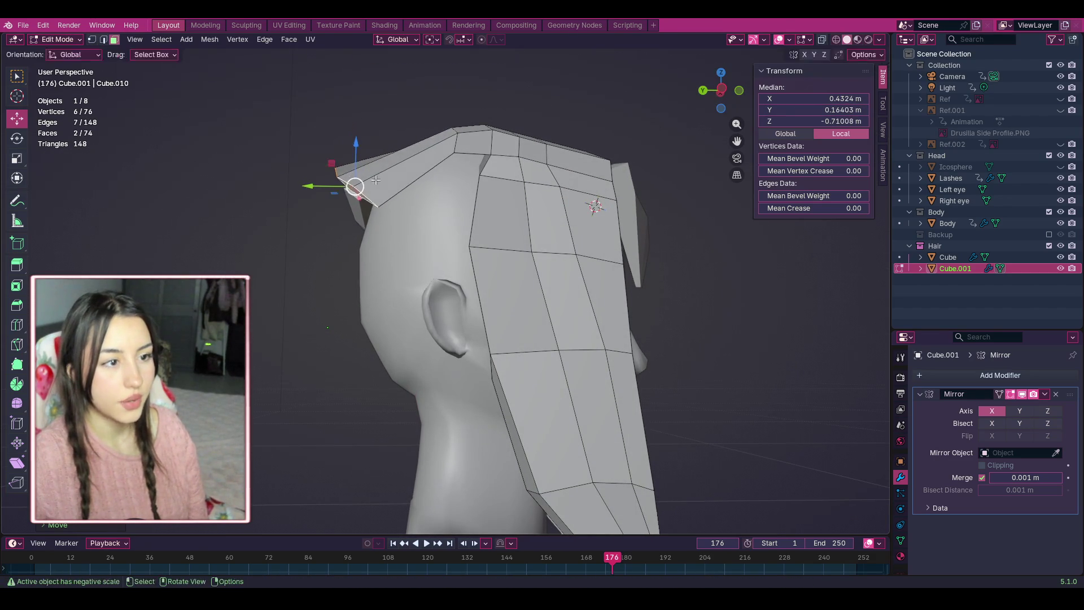
left_click_drag(720, 90, 632, 96)
mouse_move(529, 275)
left_mouse_down()
mouse_move(494, 275)
mouse_move(504, 262)
left_mouse_up()
left_click(723, 104)
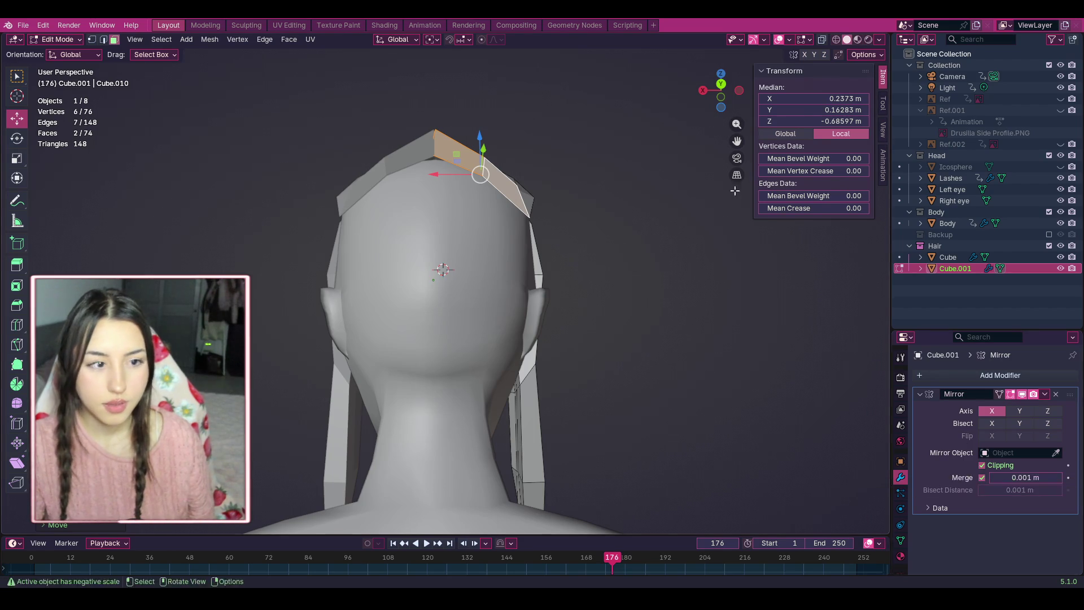
Orbit around the front to inspect the fringe and select the hair strip's end.
mouse_move(743, 94)
left_mouse_down()
mouse_move(734, 113)
mouse_move(609, 96)
mouse_move(486, 107)
left_mouse_up()
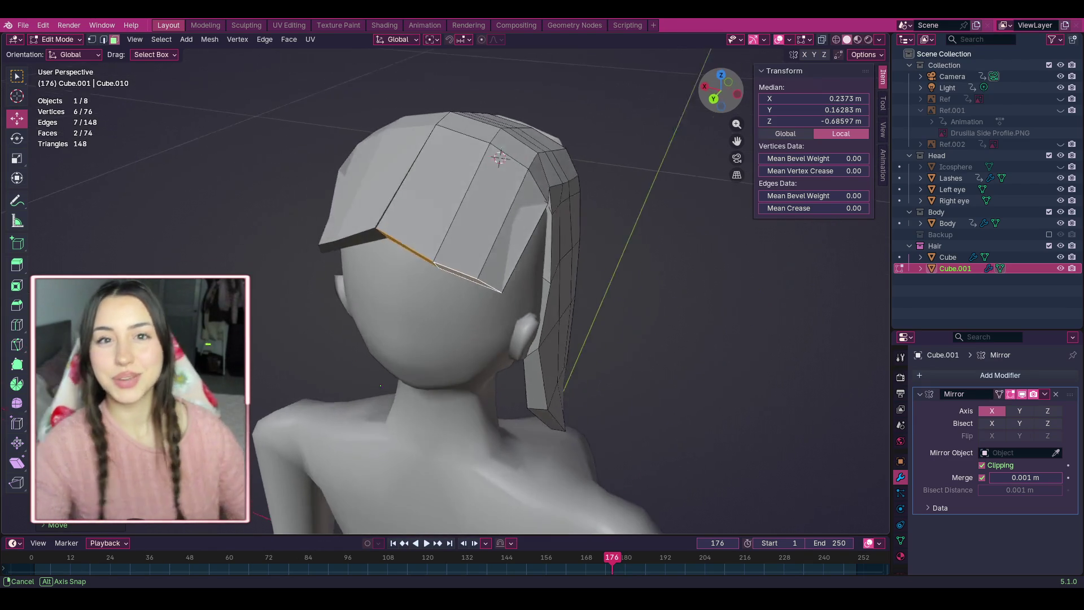
mouse_move(380, 386)
left_mouse_down()
mouse_move(425, 383)
mouse_move(341, 327)
left_mouse_up()
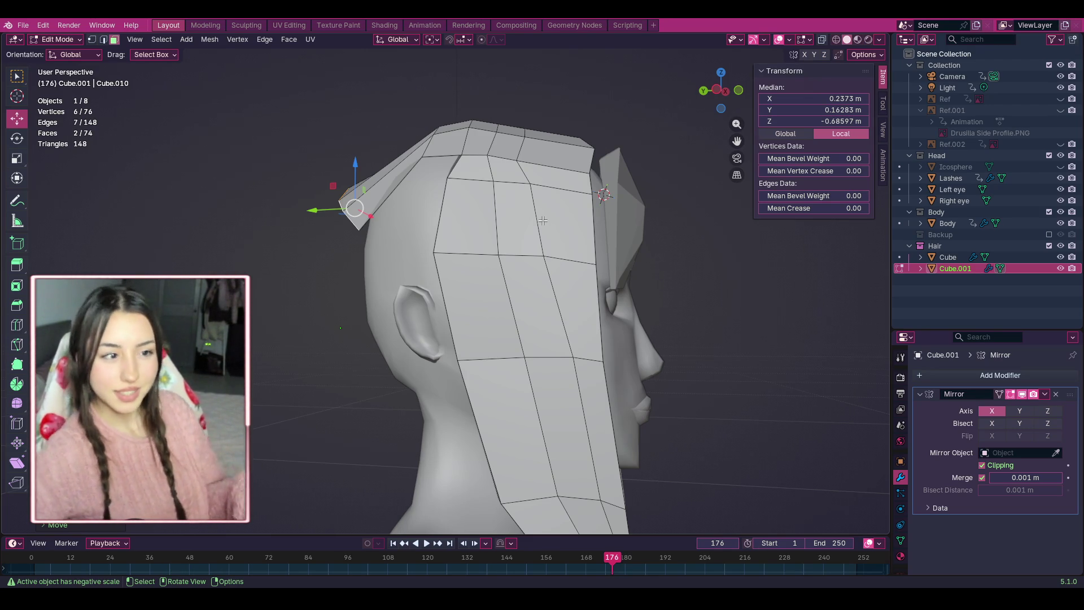
left_click_drag(310, 145, 370, 238)
left_click(295, 159)
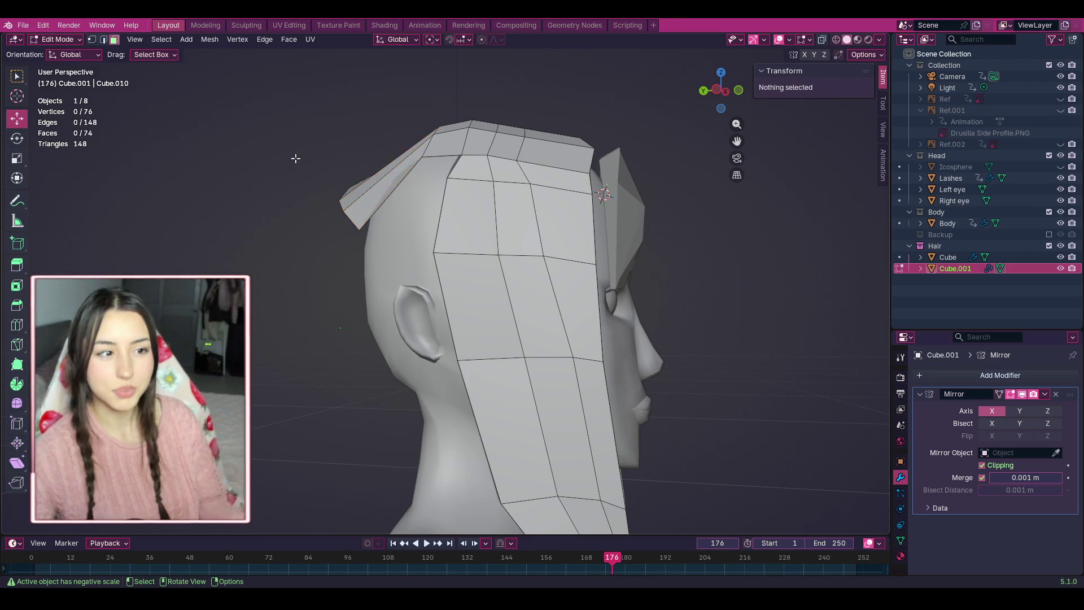
left_click(738, 93)
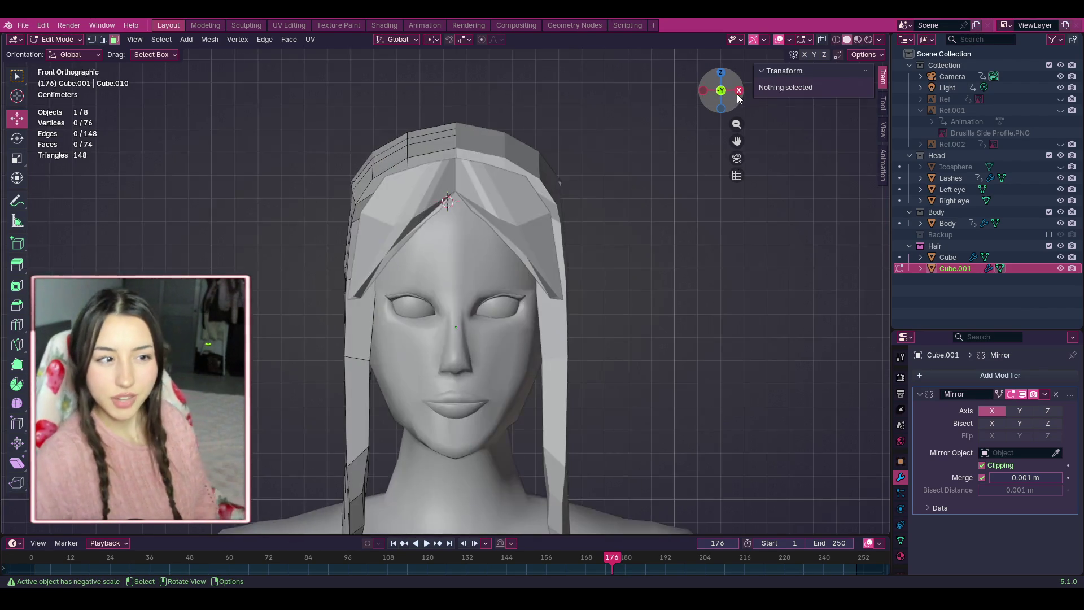
left_click(737, 91)
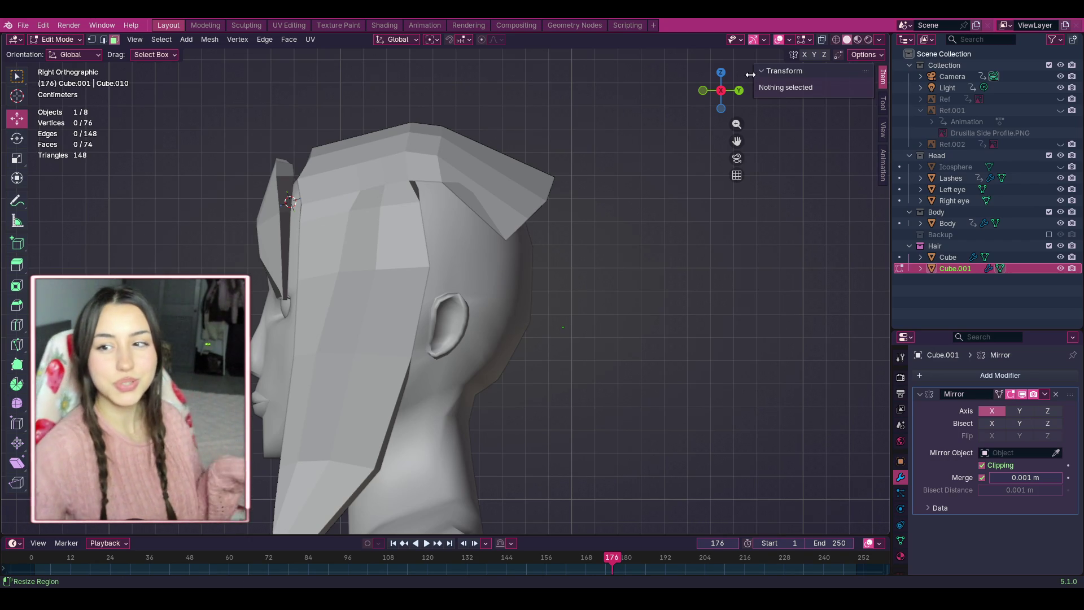
left_click(739, 90)
left_click(740, 91)
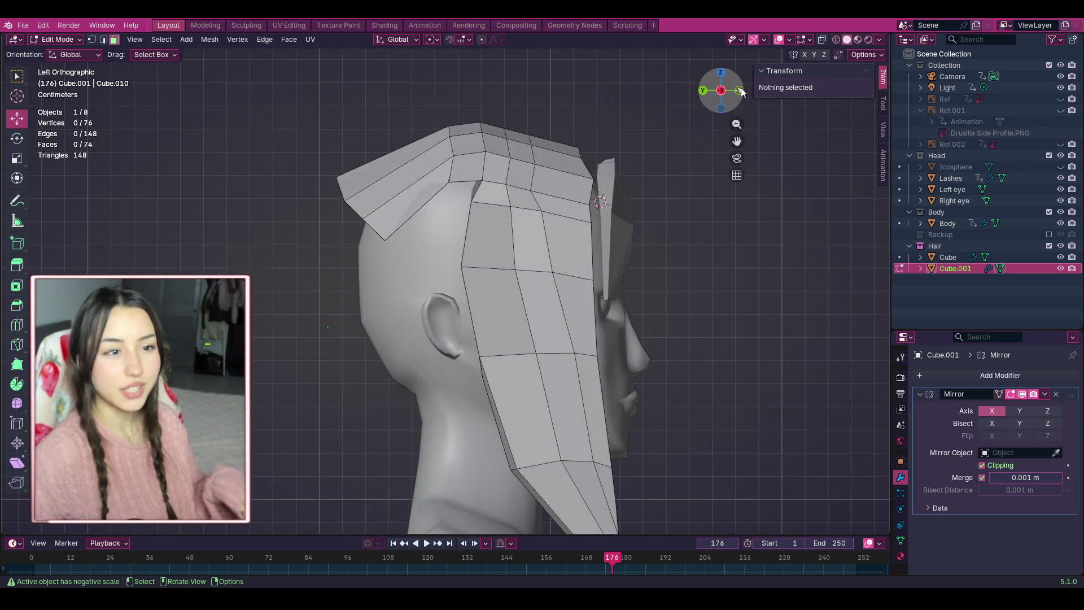
left_click(740, 91)
left_click(741, 92)
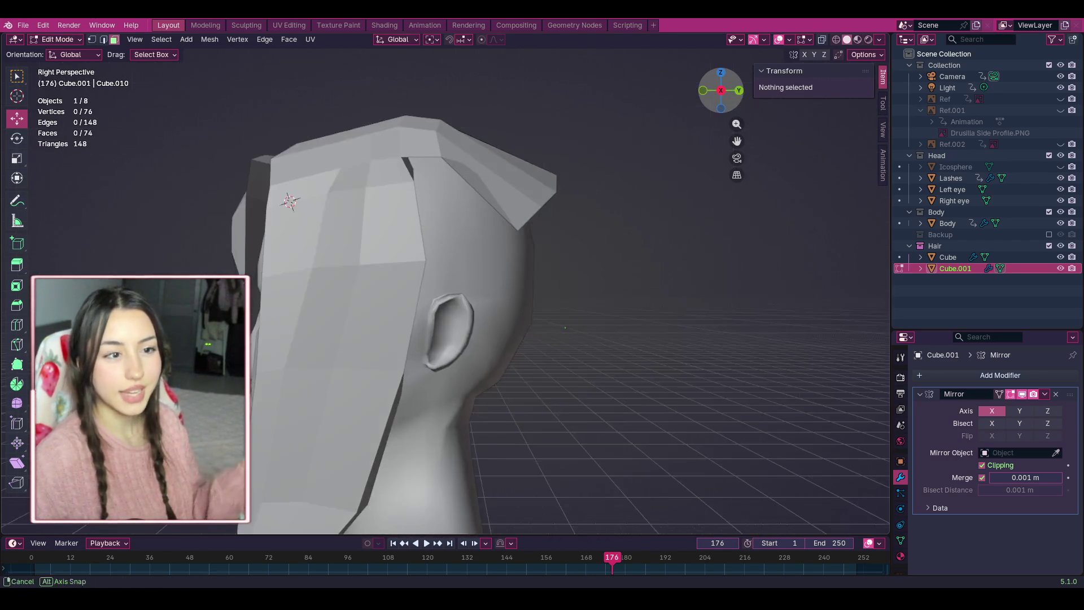
left_click(740, 95)
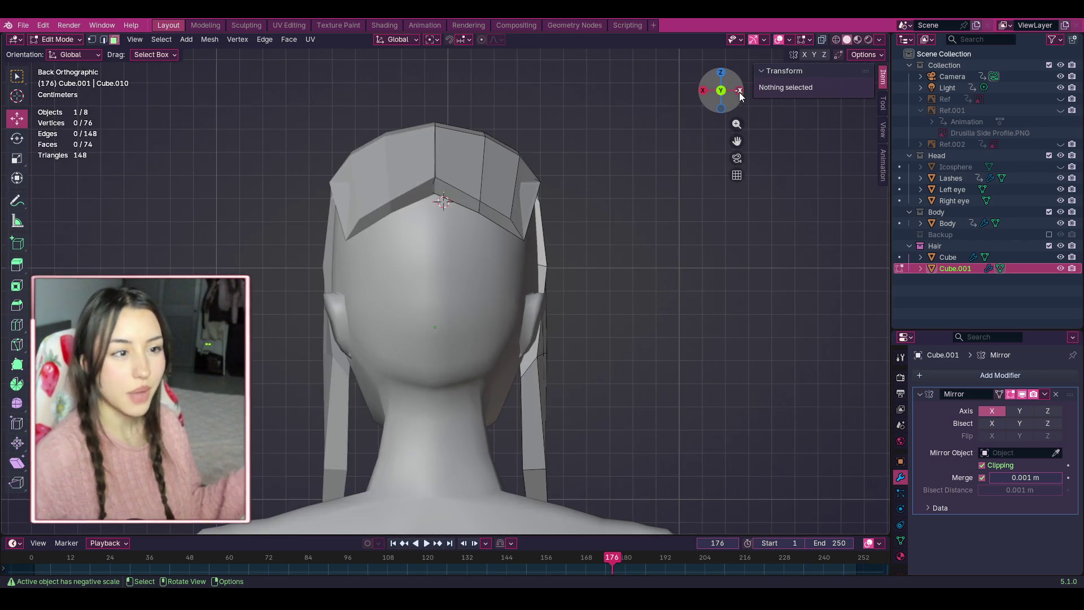
left_click(432, 187)
left_click(714, 120)
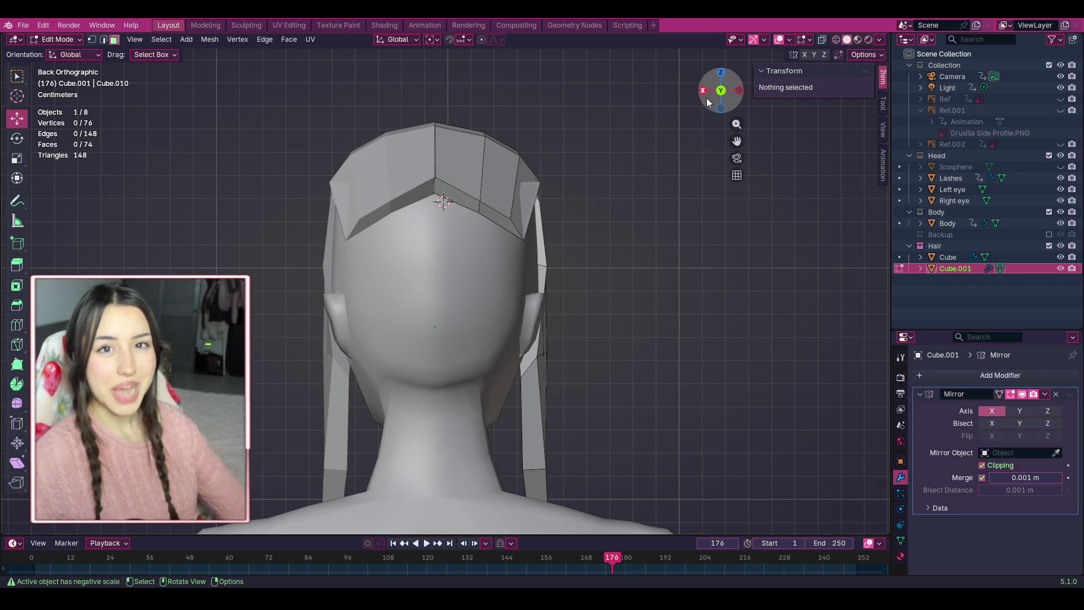
scroll(666, 113, "up", 1)
Try moving the back hairline face down, then undo and clear the selection.
left_click(449, 174)
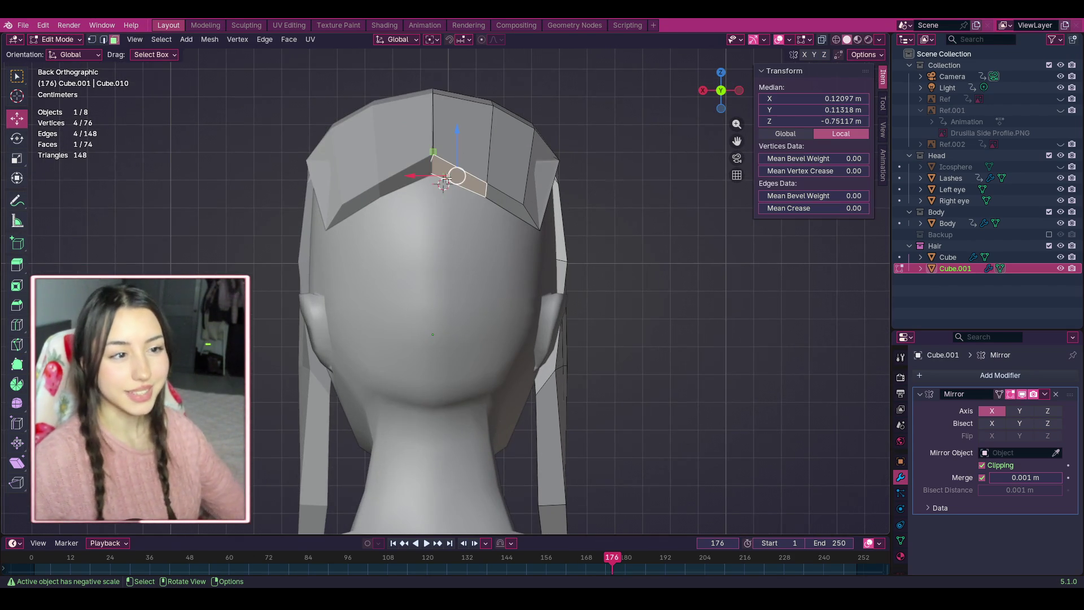
left_click_drag(446, 177, 465, 186)
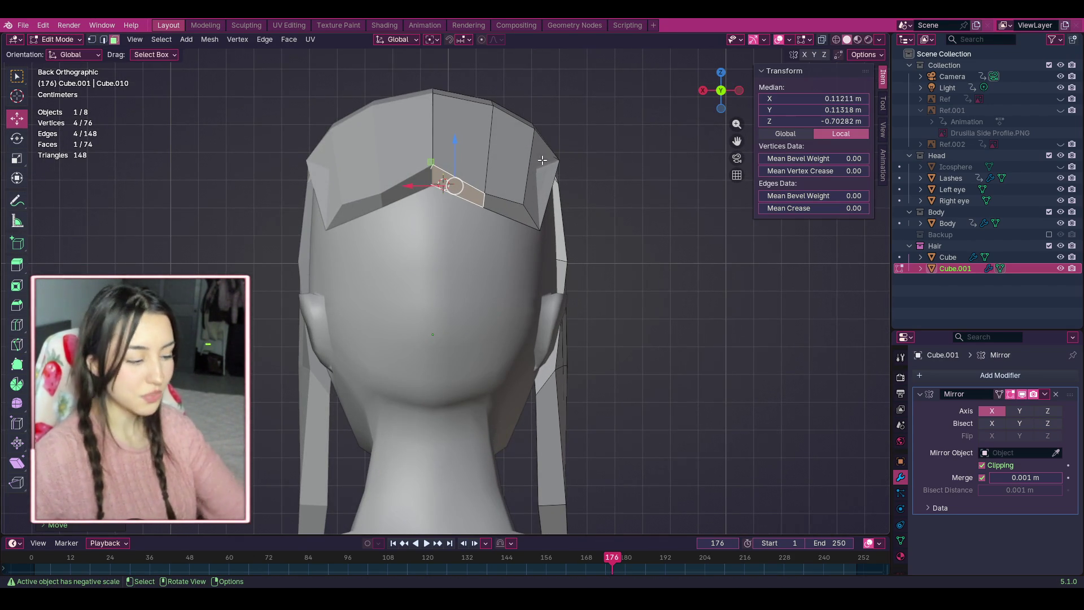
left_click(478, 194, "shift")
key("ctrl+z")
key("ctrl+z")
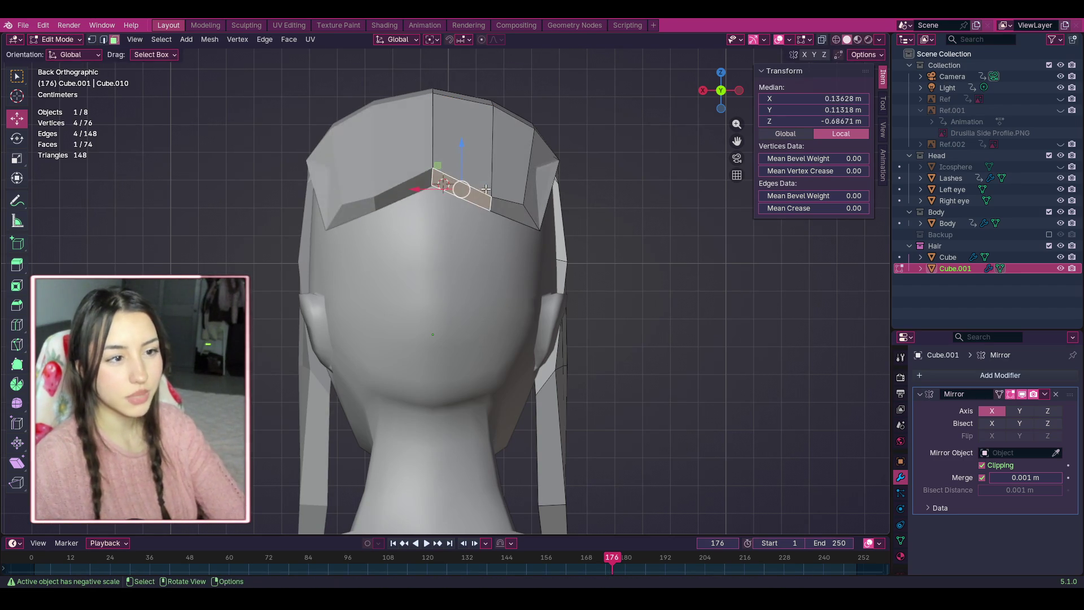
left_click(700, 137)
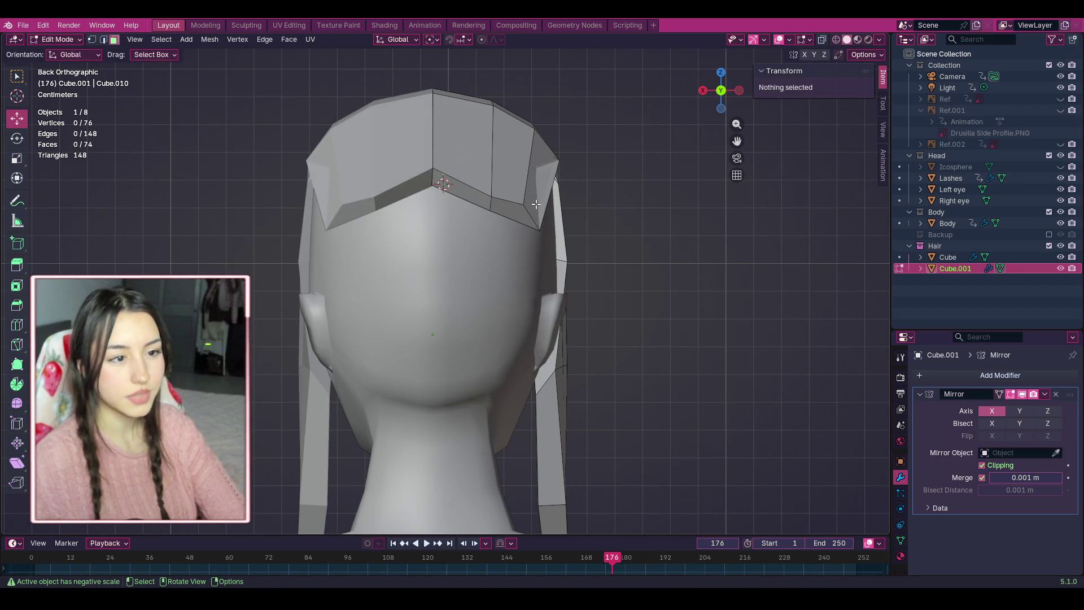
In vertex select, lower the centre hairline edge and nudge the outer corner vertex.
left_click(94, 39)
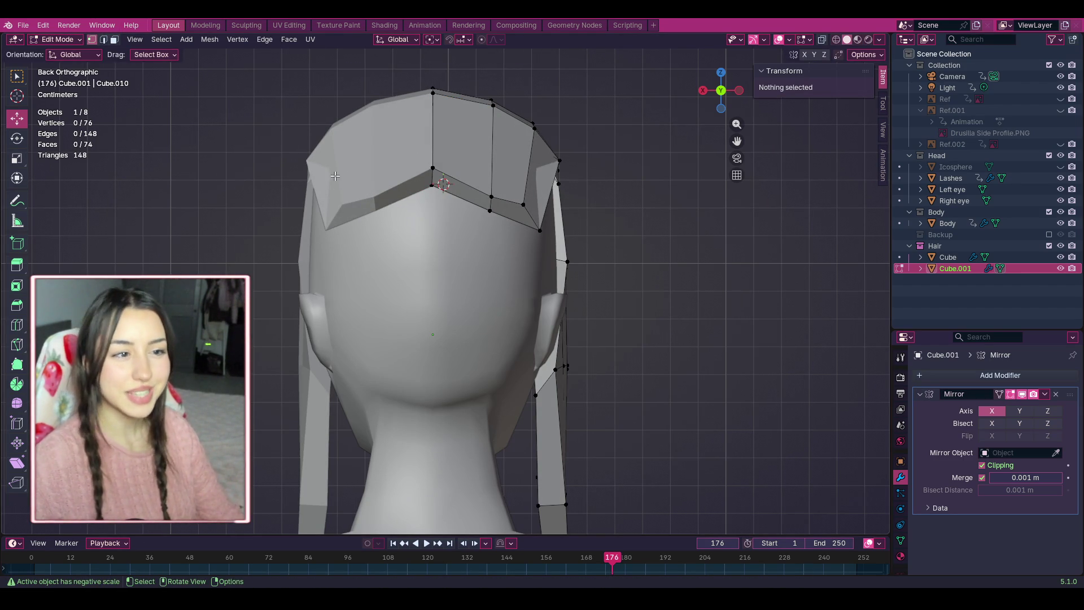
left_click_drag(421, 156, 421, 158)
key("g")
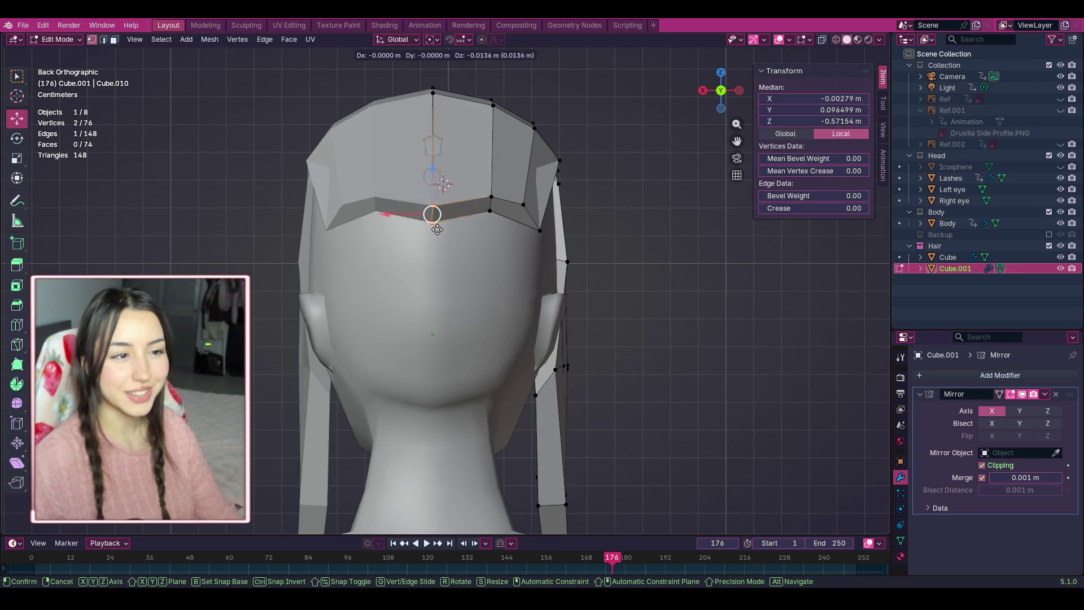
left_click(456, 209)
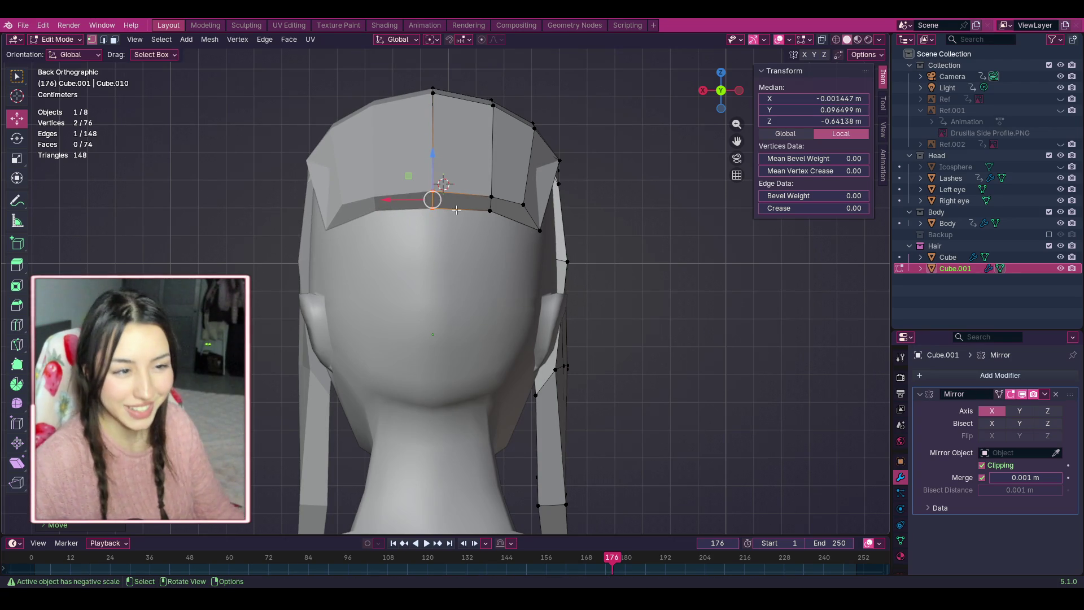
left_click(536, 232)
key("g")
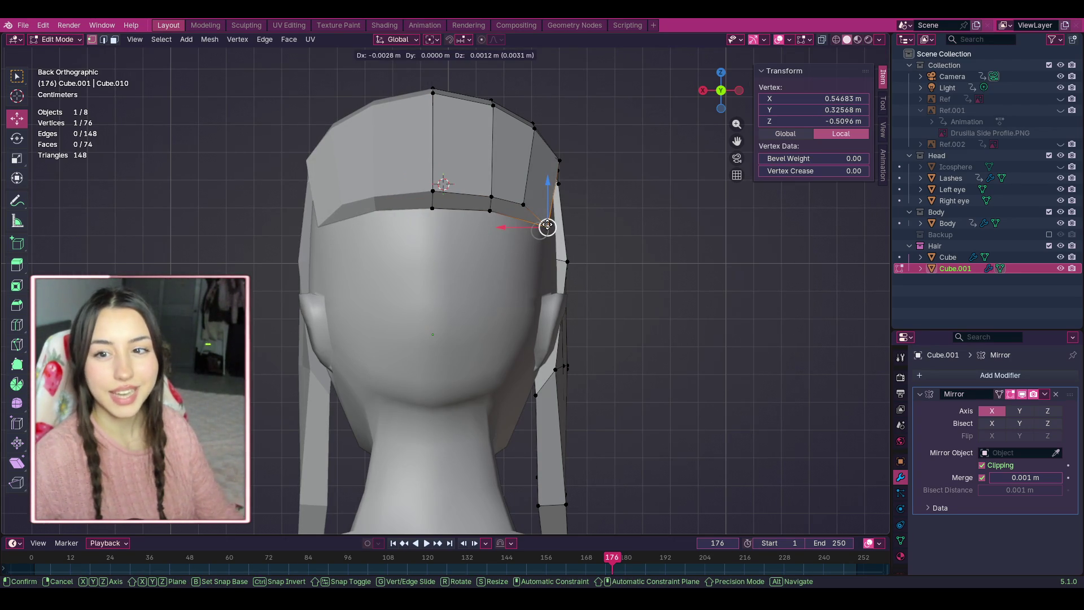
left_click(547, 226)
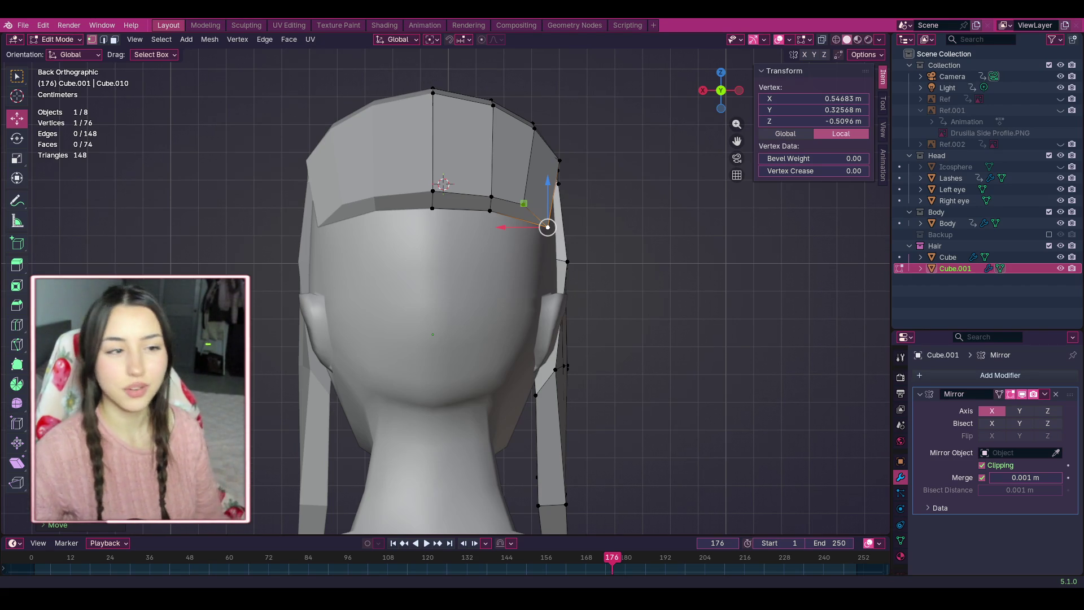
From a side view, nudge the six fringe tip vertices into a smoother sweep.
left_click_drag(729, 93, 573, 125)
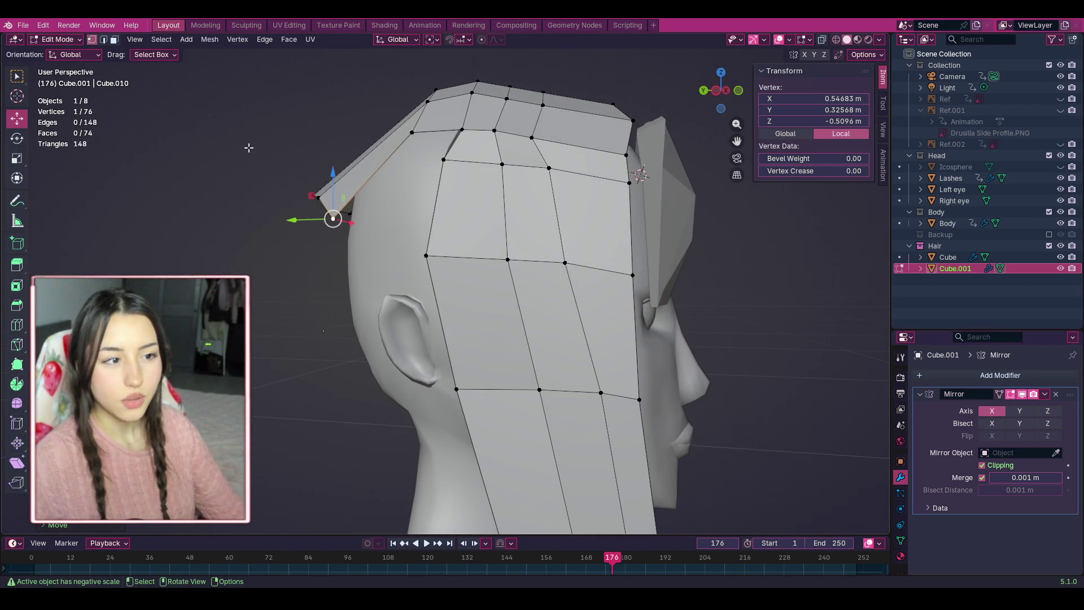
left_click_drag(249, 147, 339, 229)
mouse_move(720, 90)
left_mouse_down()
mouse_move(726, 117)
mouse_move(719, 93)
mouse_move(700, 98)
left_mouse_up()
key("alt+a")
key("ctrl+z")
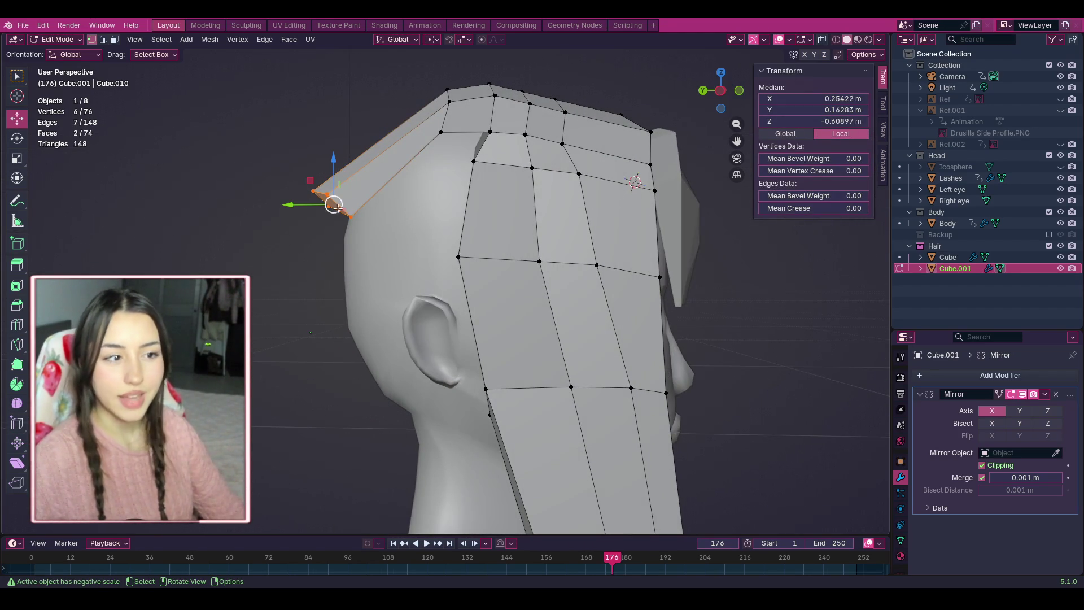
left_click_drag(334, 205, 334, 211)
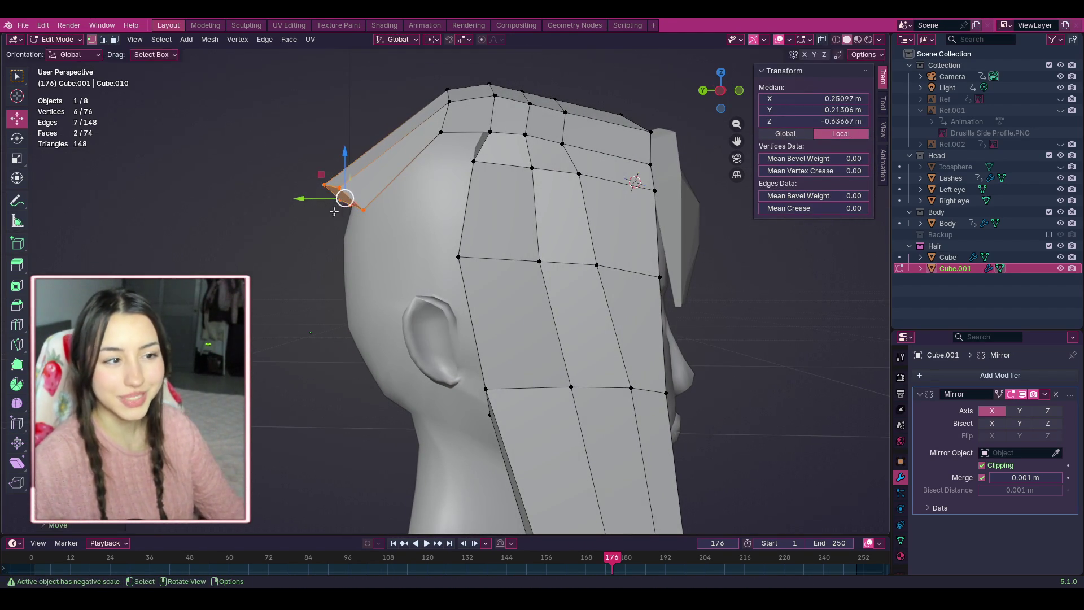
left_click(261, 210)
Adjust a single fringe vertex and a group of four from front and three-quarter views.
left_click_drag(299, 158, 330, 196)
left_click_drag(723, 93, 694, 90)
left_click_drag(394, 159, 427, 197)
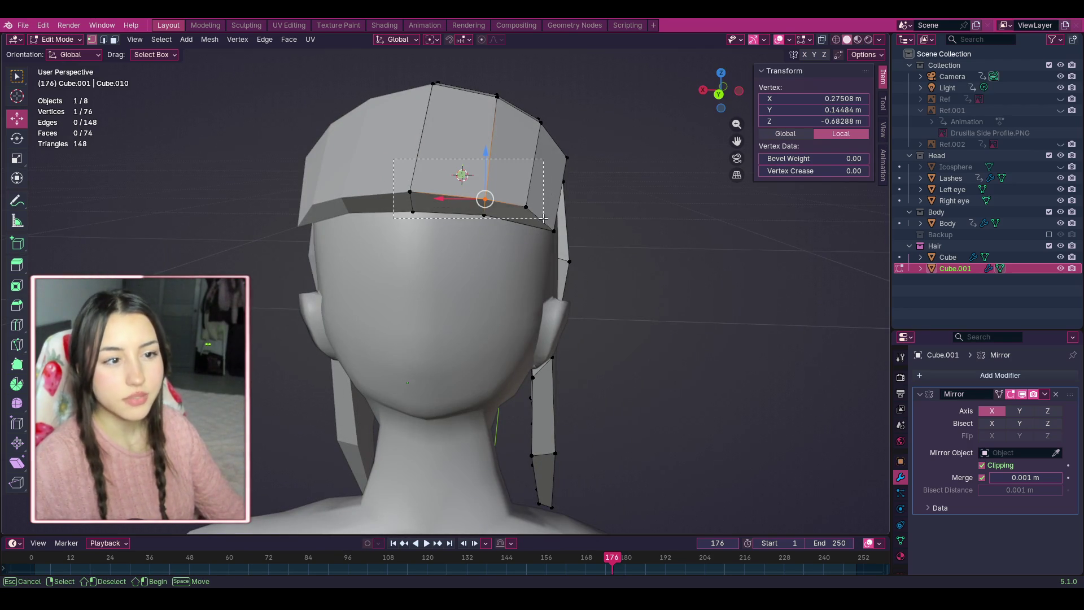
left_click_drag(544, 210, 545, 210)
left_click_drag(719, 92, 646, 168)
left_click(646, 168)
Move three more fringe tip vertices from the side, then deselect and check from behind.
left_click_drag(347, 149, 419, 177)
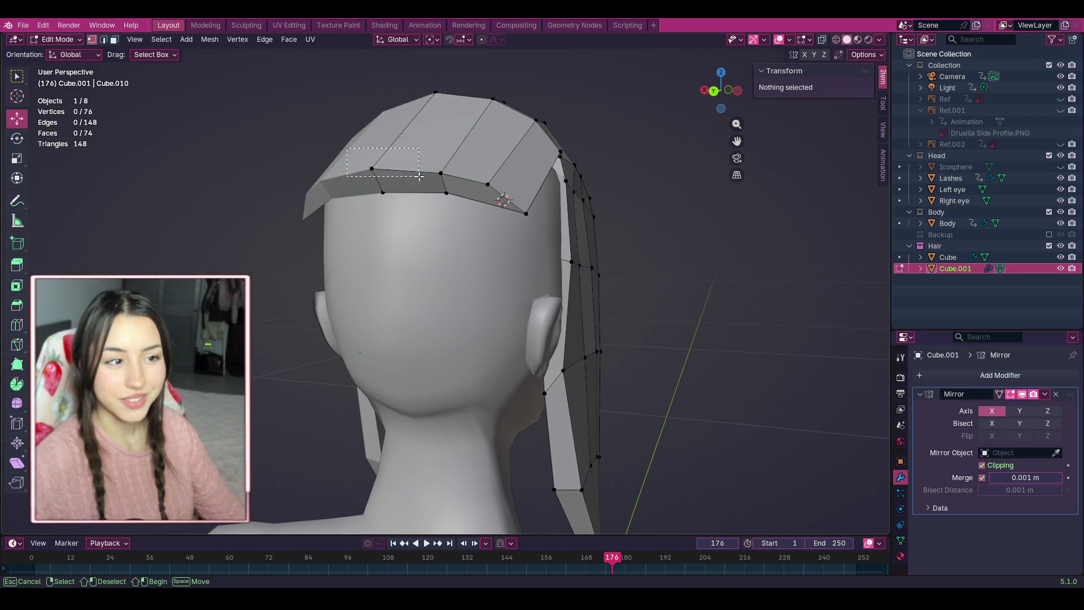
left_click_drag(493, 187, 493, 187)
mouse_move(721, 94)
left_mouse_down()
mouse_move(362, 192)
mouse_move(297, 196)
mouse_move(345, 183)
mouse_move(362, 165)
left_mouse_up()
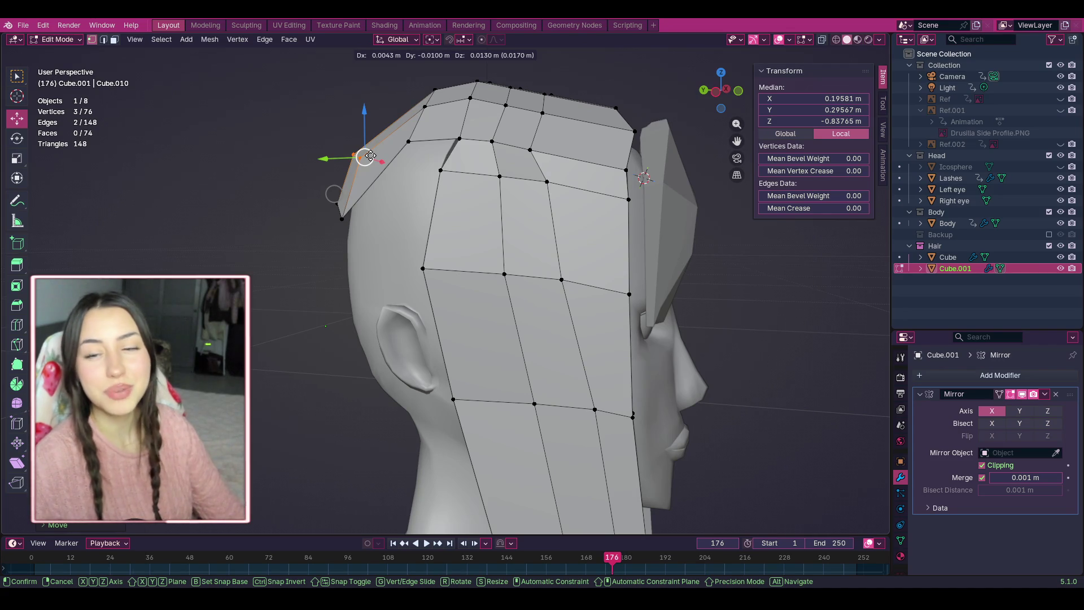
left_click_drag(372, 154, 372, 154)
left_click(323, 139)
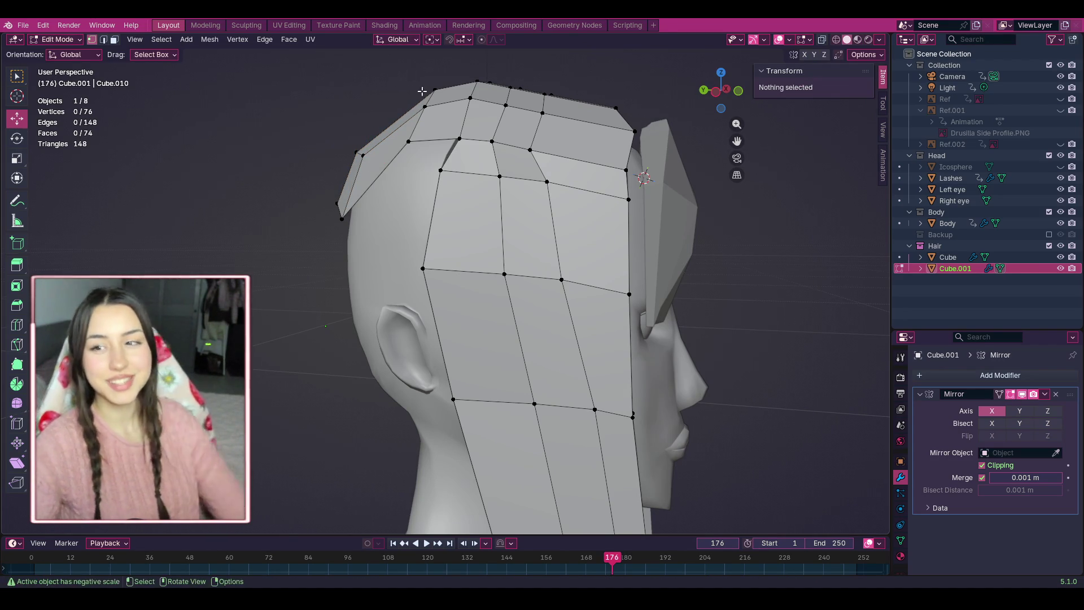
mouse_move(729, 98)
left_mouse_down()
mouse_move(685, 100)
mouse_move(725, 99)
mouse_move(733, 62)
mouse_move(756, 79)
mouse_move(678, 84)
mouse_move(751, 85)
mouse_move(745, 96)
mouse_move(700, 90)
left_mouse_up()
In the Texture Paint workspace, centre the red-edged ridge on the front of the face.
left_click(278, 24)
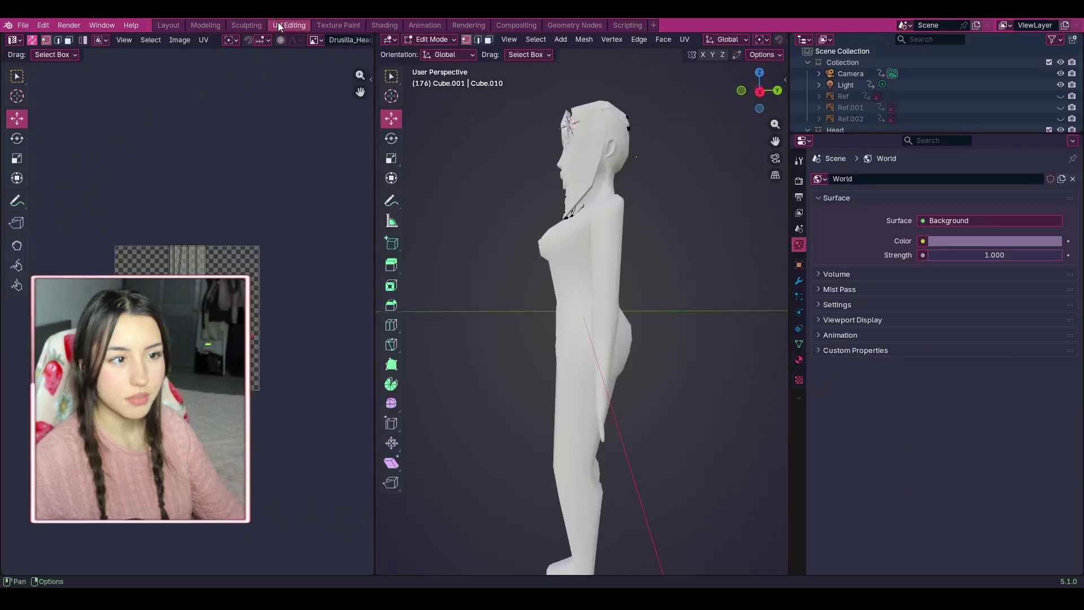
left_click(320, 26)
middle_click_drag(729, 177, 847, 113)
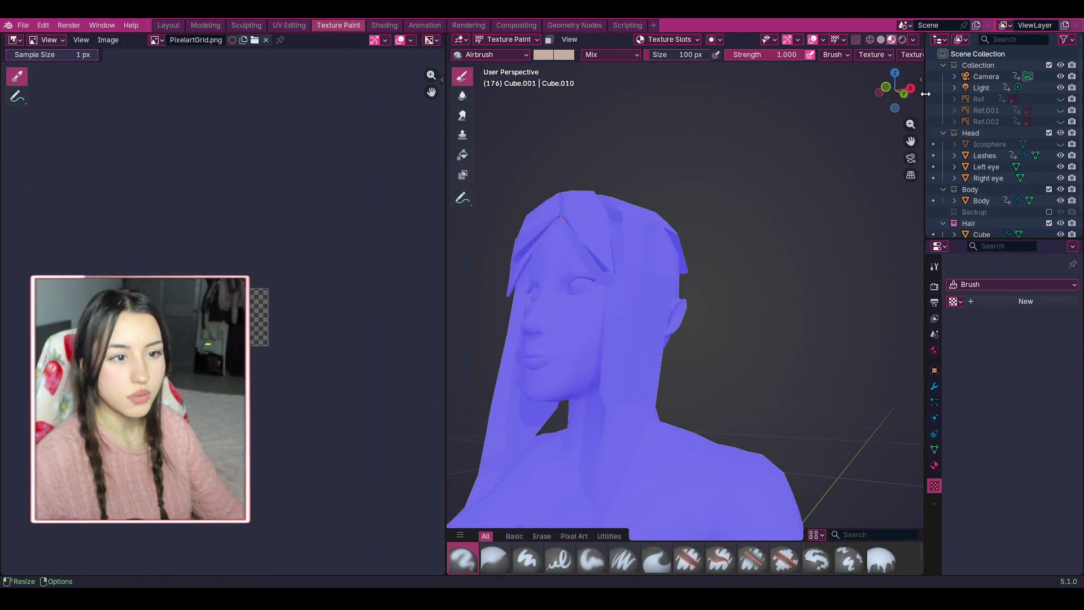
mouse_move(895, 90)
left_mouse_down()
mouse_move(905, 107)
mouse_move(883, 162)
mouse_move(875, 147)
mouse_move(839, 152)
left_mouse_up()
left_click_drag(899, 127, 875, 153)
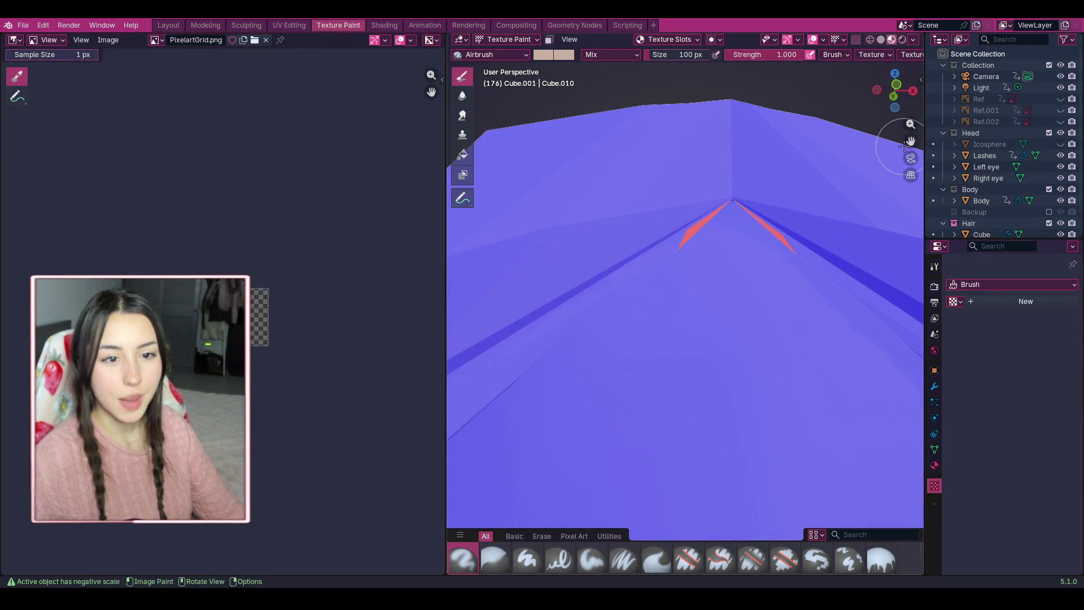
Inspect the red-painted hair faces from behind and above in Texture Paint.
left_click(175, 25)
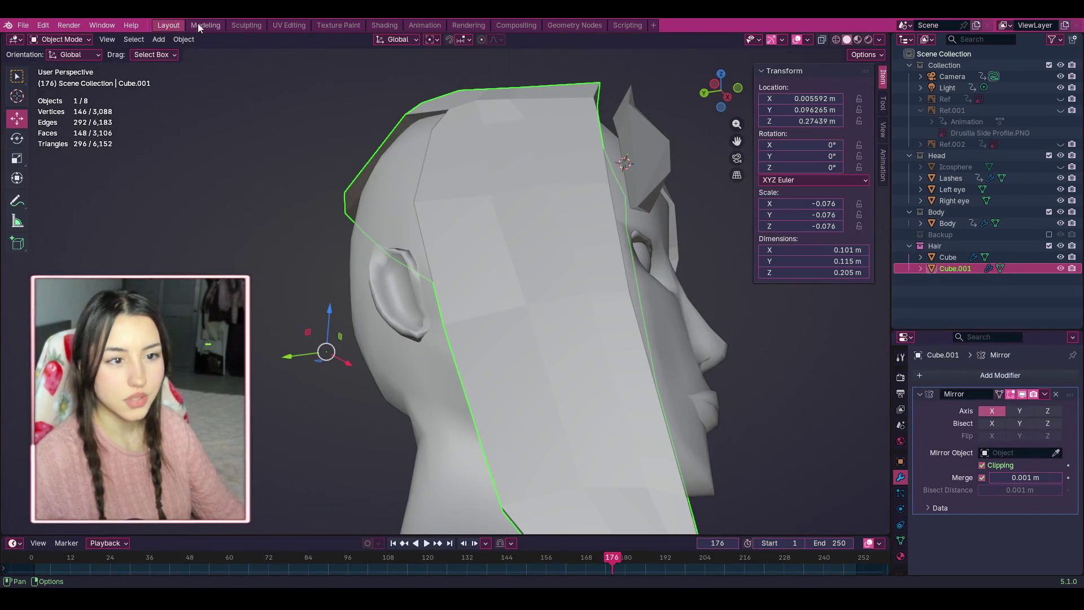
left_click(218, 24)
left_click(279, 23)
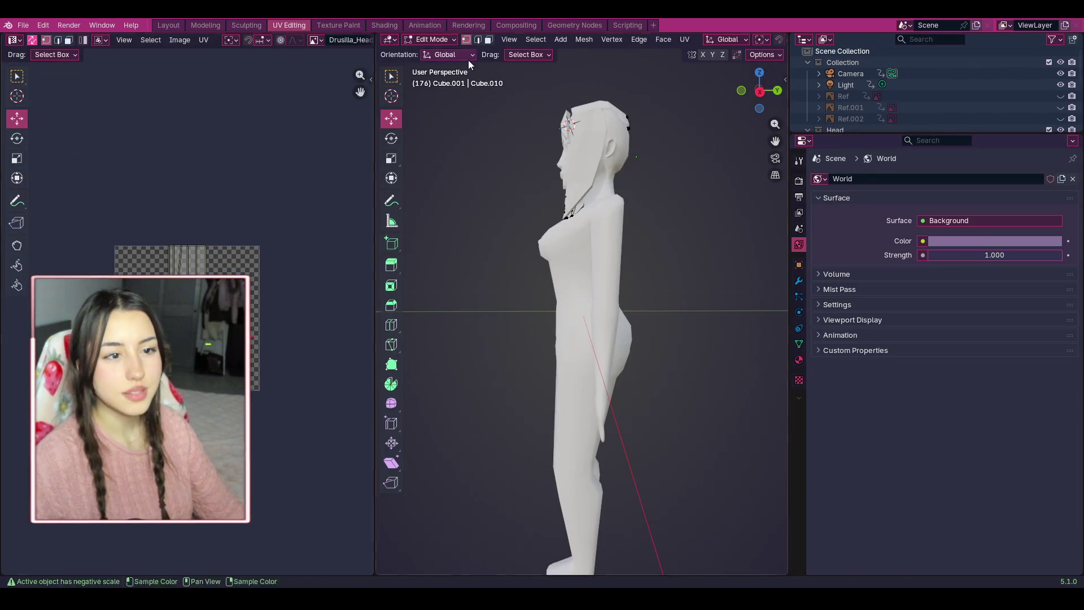
left_click(350, 26)
left_click(913, 90)
left_click(912, 90)
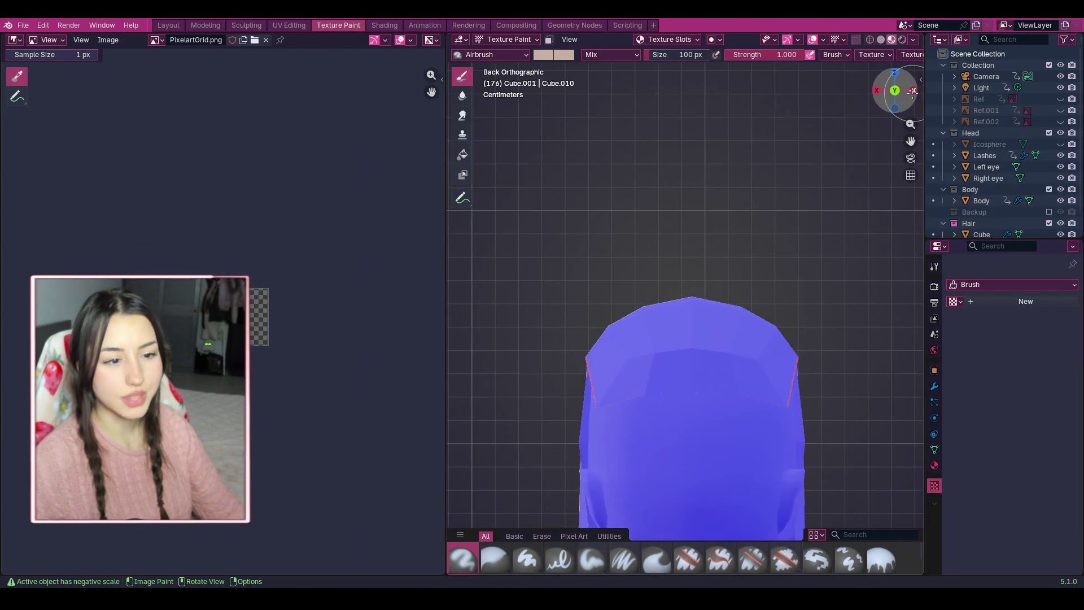
scroll(832, 271, "up", 2)
scroll(883, 189, "up", 3)
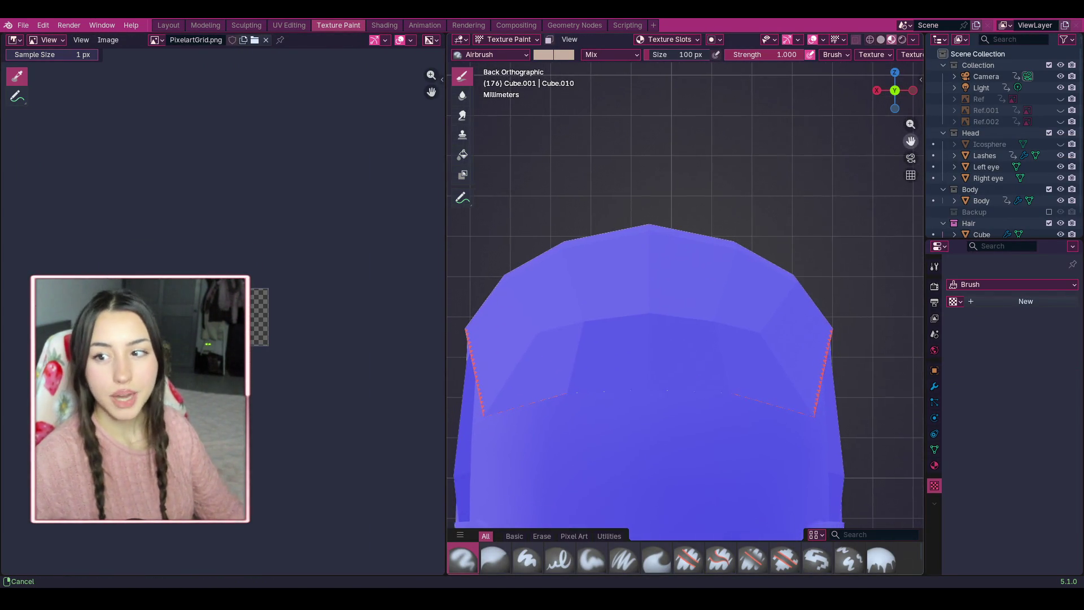
mouse_move(894, 90)
left_mouse_down()
mouse_move(897, 147)
mouse_move(911, 94)
mouse_move(884, 96)
left_mouse_up()
mouse_move(757, 225)
middle_mouse_down()
mouse_move(689, 261)
mouse_move(825, 151)
middle_mouse_up()
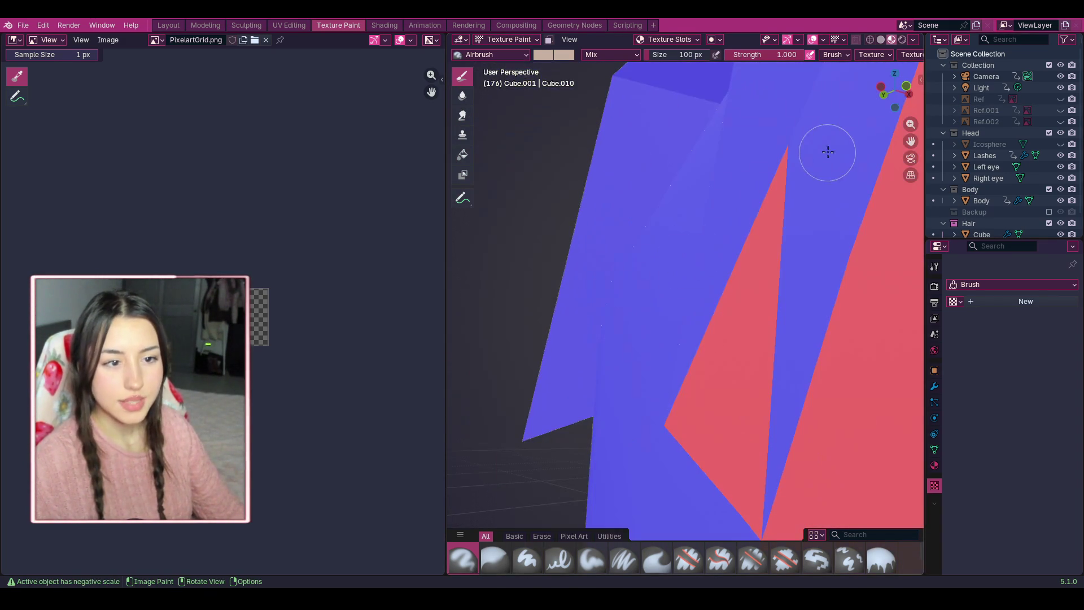
In the Modeling workspace, exclude the Body collection and inspect the hair mesh alone.
left_click(198, 26)
left_click(801, 90)
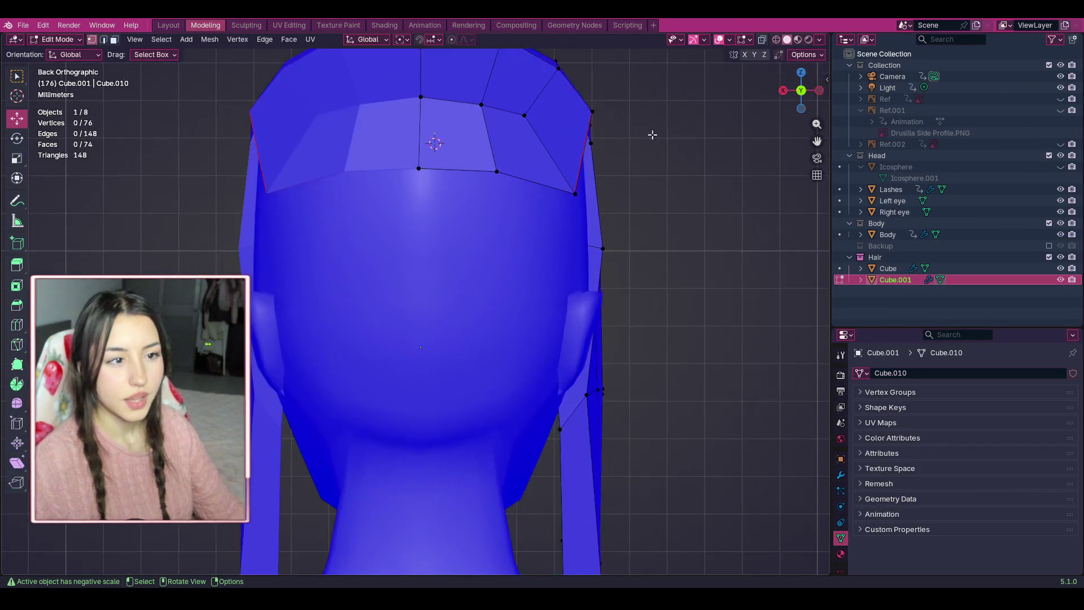
mouse_move(802, 102)
left_mouse_down()
mouse_move(800, 140)
mouse_move(800, 121)
mouse_move(822, 130)
mouse_move(823, 148)
mouse_move(820, 133)
left_mouse_up()
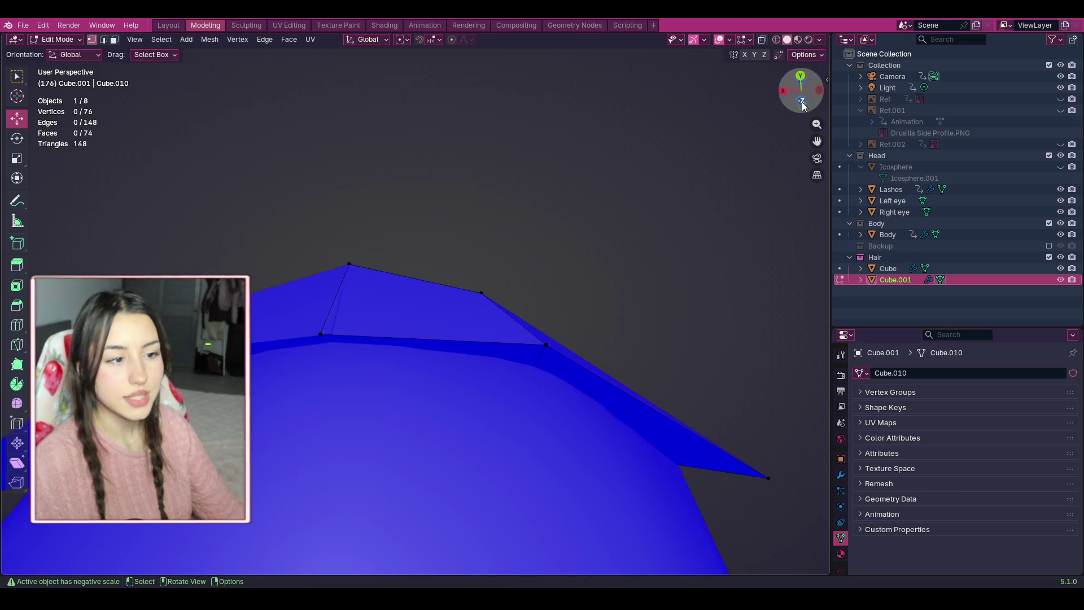
left_click_drag(815, 79, 804, 96)
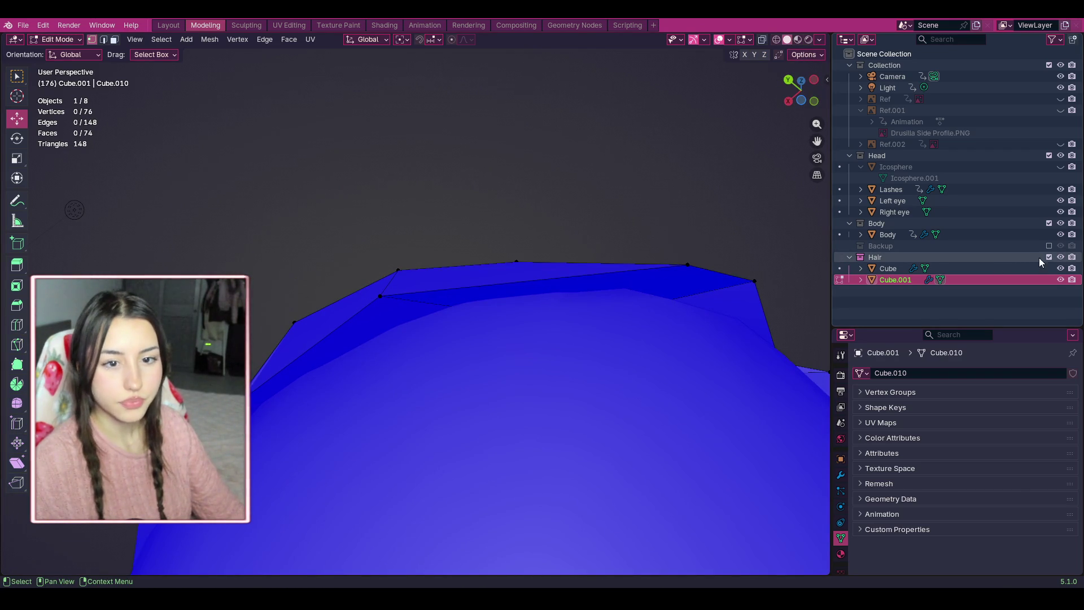
left_click(1049, 223)
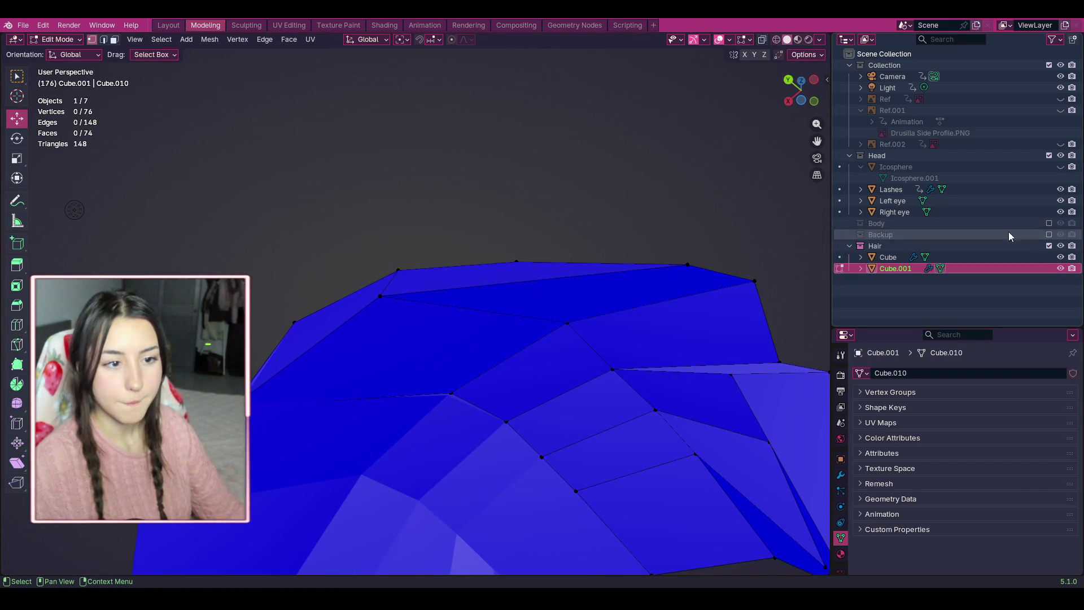
mouse_move(808, 98)
left_mouse_down()
mouse_move(788, 88)
mouse_move(799, 110)
mouse_move(796, 89)
mouse_move(664, 166)
left_mouse_up()
scroll(581, 228, "down", 5)
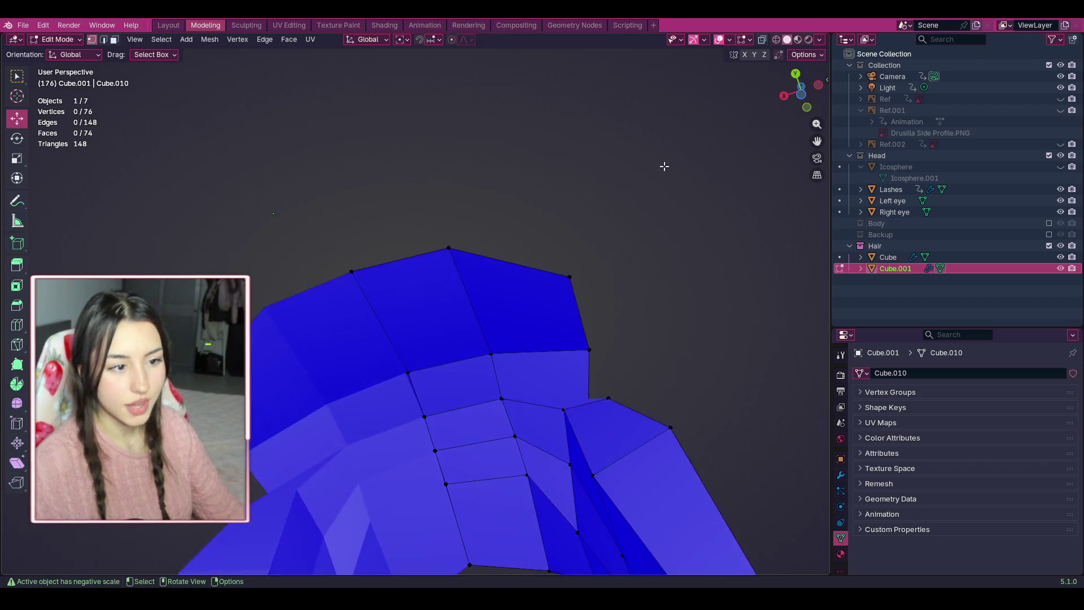
mouse_move(813, 92)
left_mouse_down()
mouse_move(734, 113)
mouse_move(518, 305)
left_mouse_up()
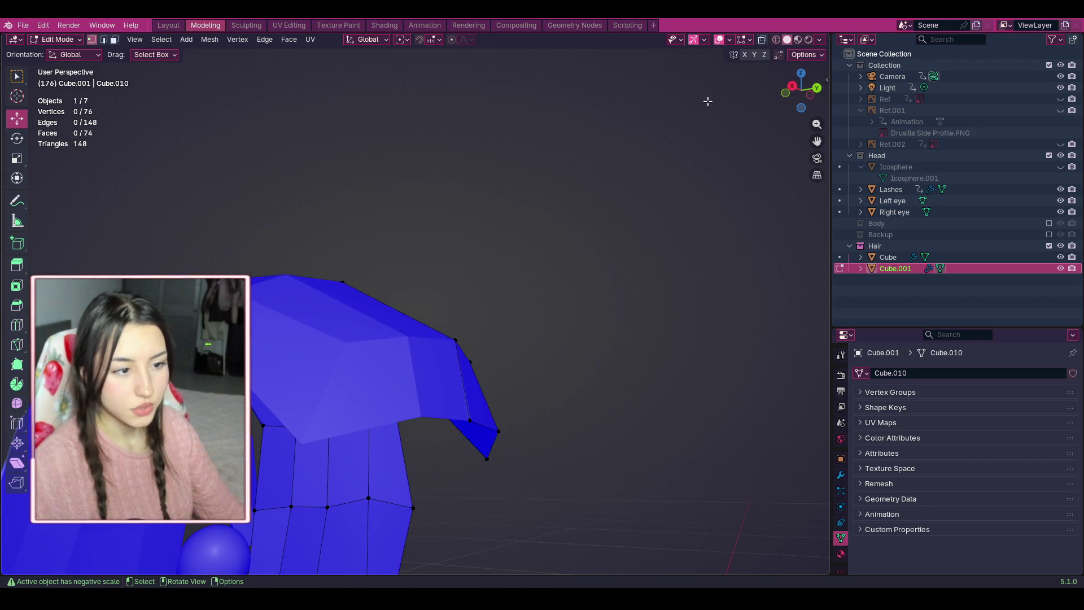
left_click_drag(802, 90, 247, 226)
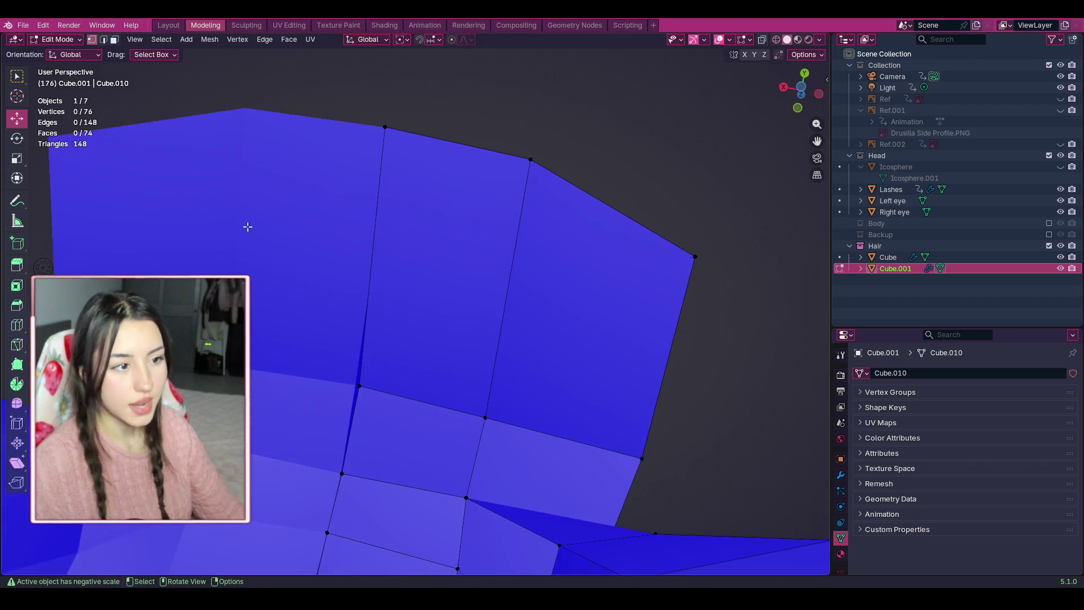
left_click_drag(817, 140, 725, 96)
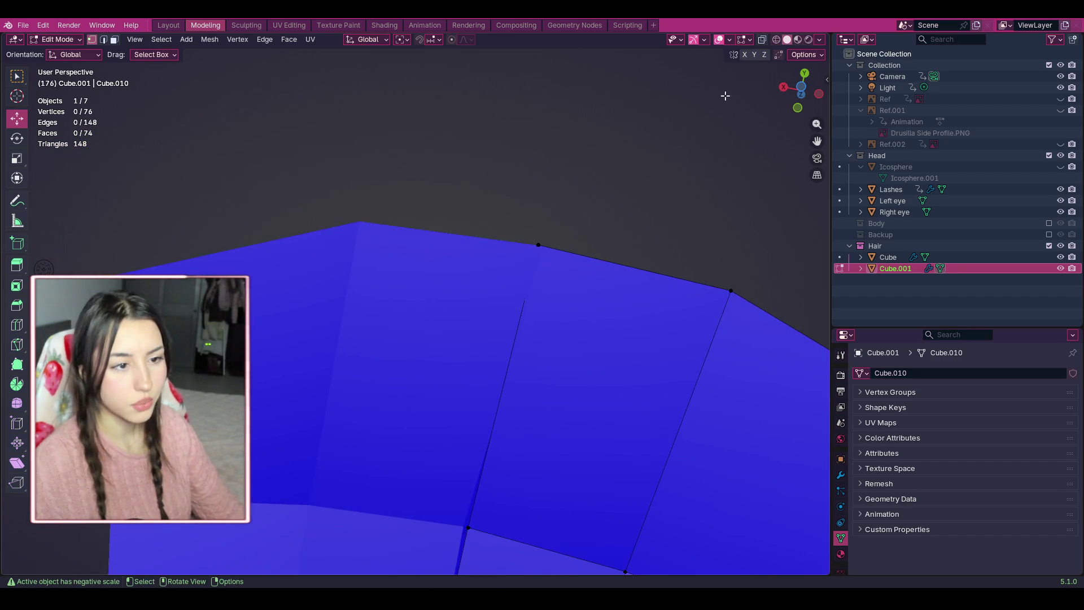
mouse_move(797, 94)
left_mouse_down()
mouse_move(649, 141)
mouse_move(480, 175)
mouse_move(788, 97)
left_mouse_up()
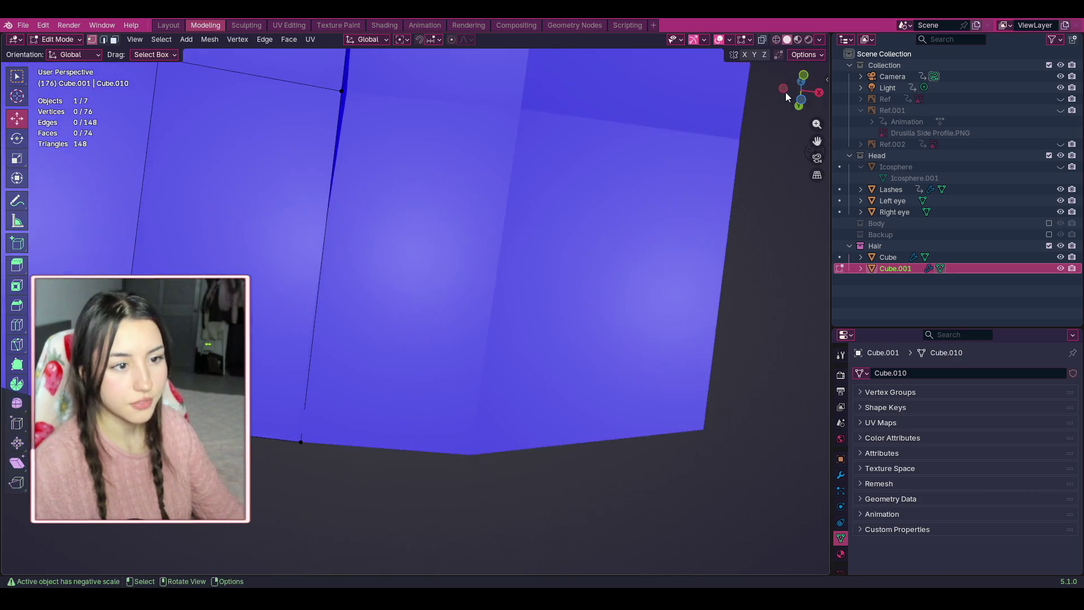
Switch to face select, then put the hair mesh back in Object Mode.
left_click(114, 40)
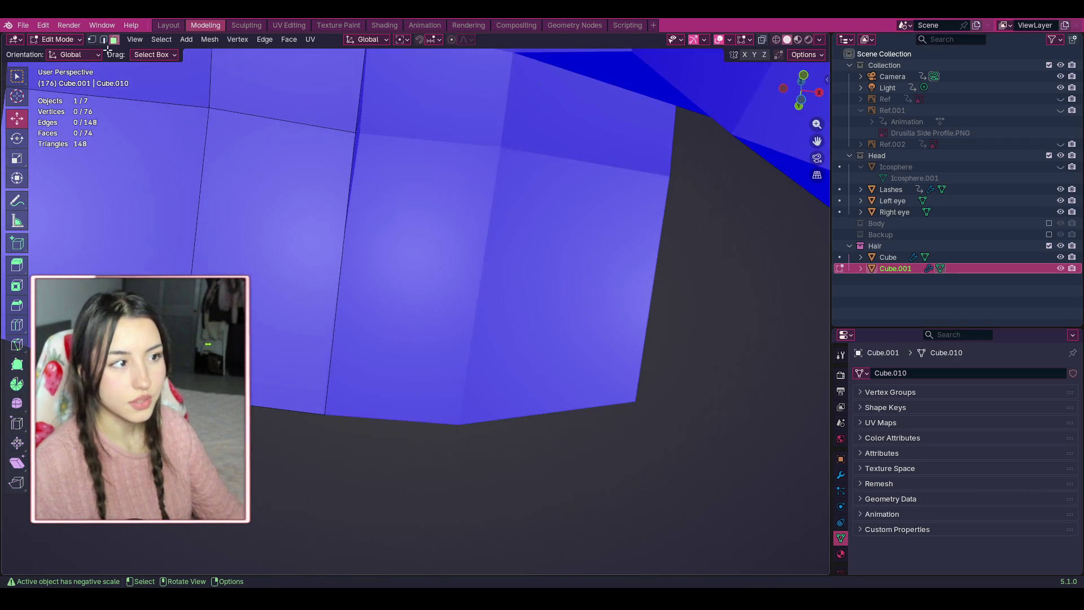
left_click(56, 39)
left_click(59, 51)
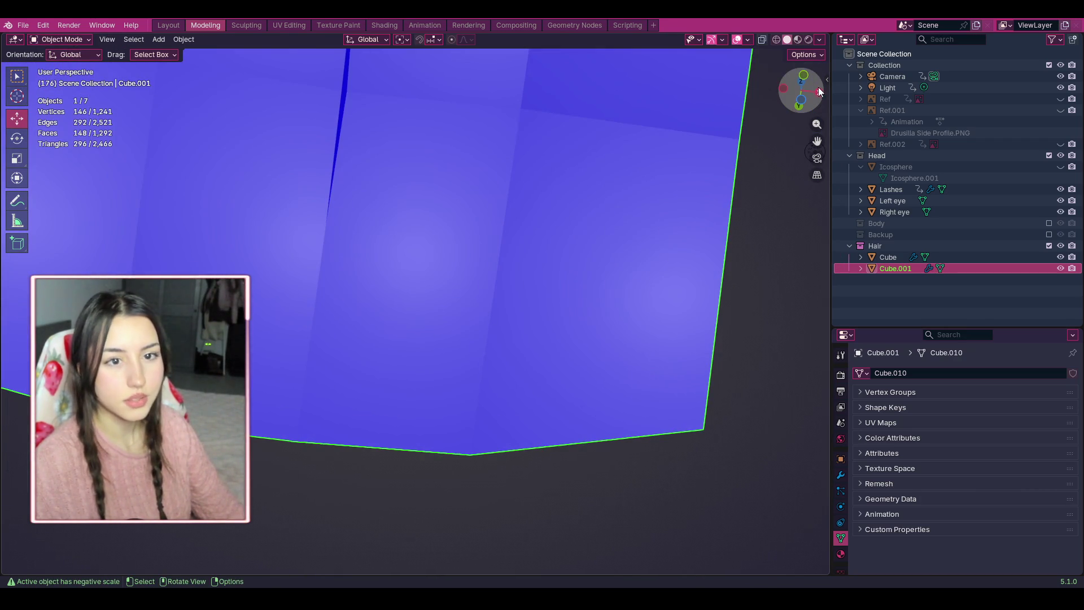
View the hair from behind, enter Edit Mode, and undo until the Body collection is back.
mouse_move(820, 92)
left_mouse_down()
mouse_move(869, 124)
mouse_move(864, 113)
left_mouse_up()
mouse_move(804, 93)
left_mouse_down()
mouse_move(776, 106)
mouse_move(819, 80)
left_mouse_up()
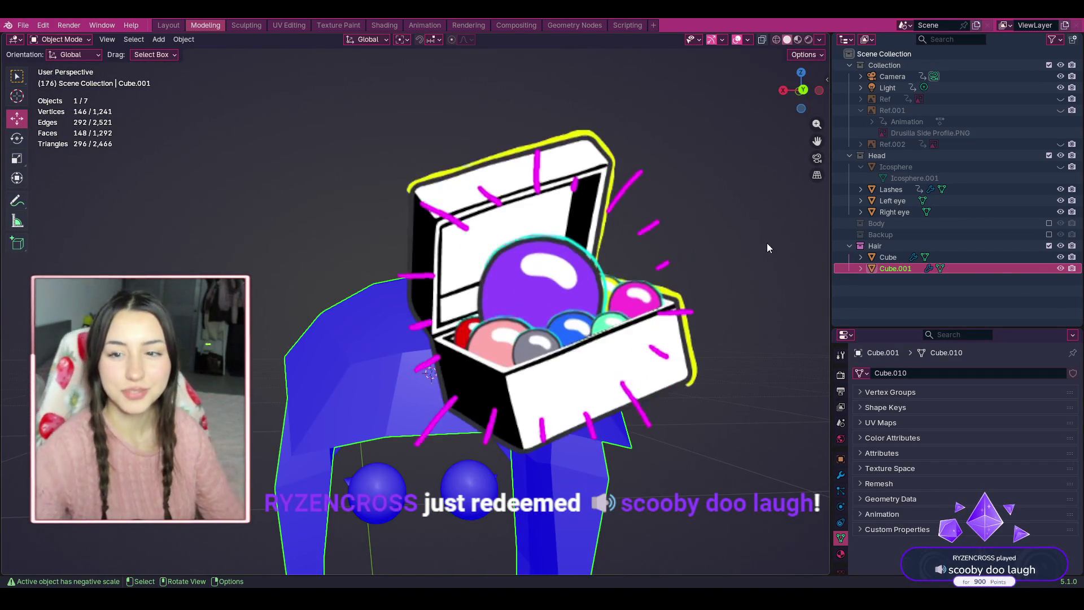
left_click(819, 90)
left_click(818, 93)
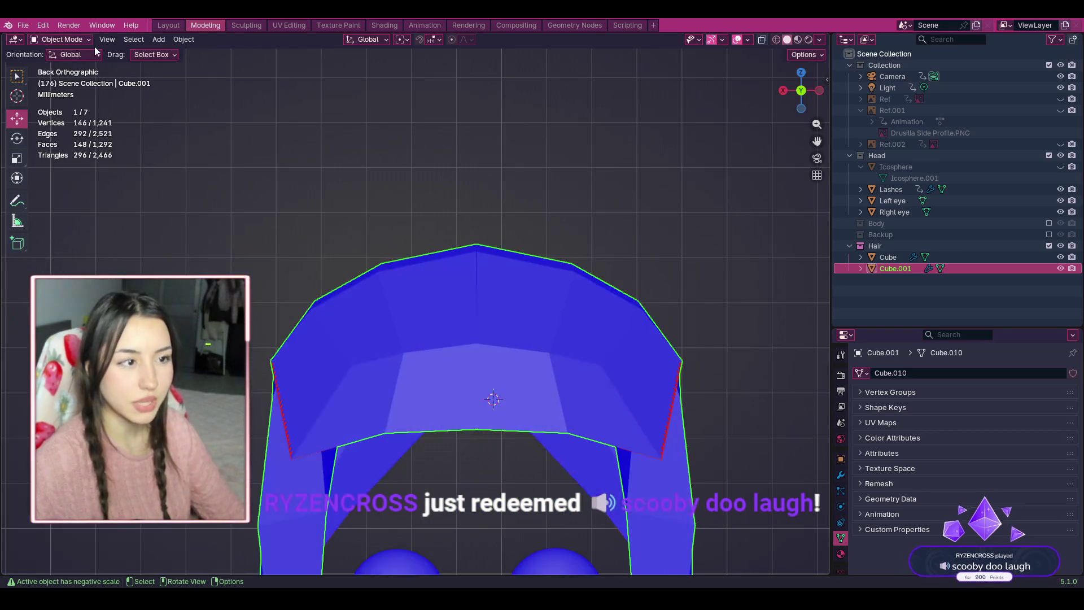
left_click(59, 39)
left_click(71, 66)
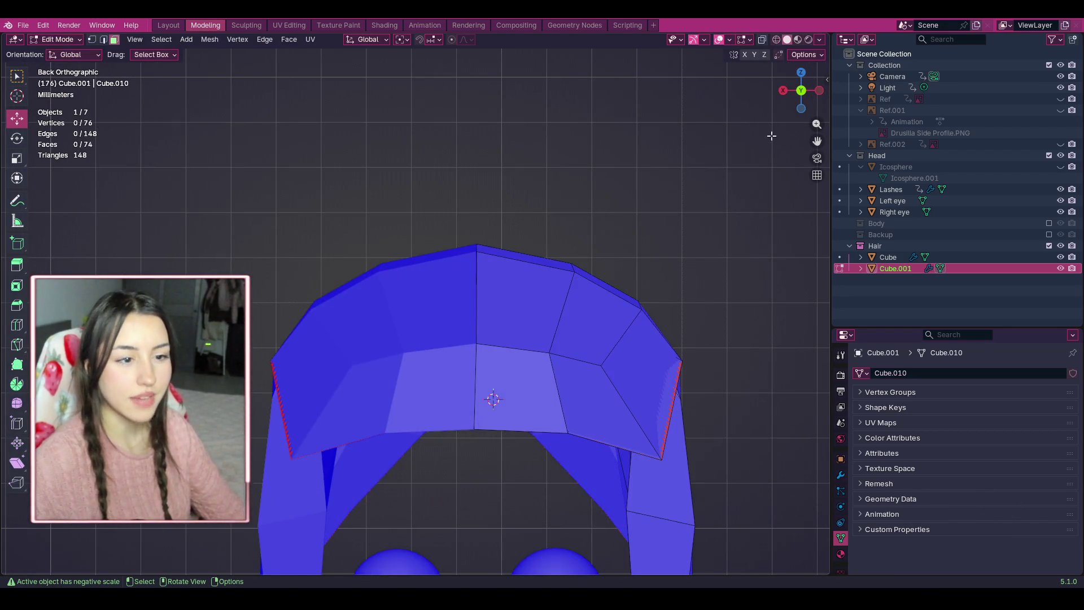
key("ctrl+z")
key("ctrl+z")
key("ctrl+z")
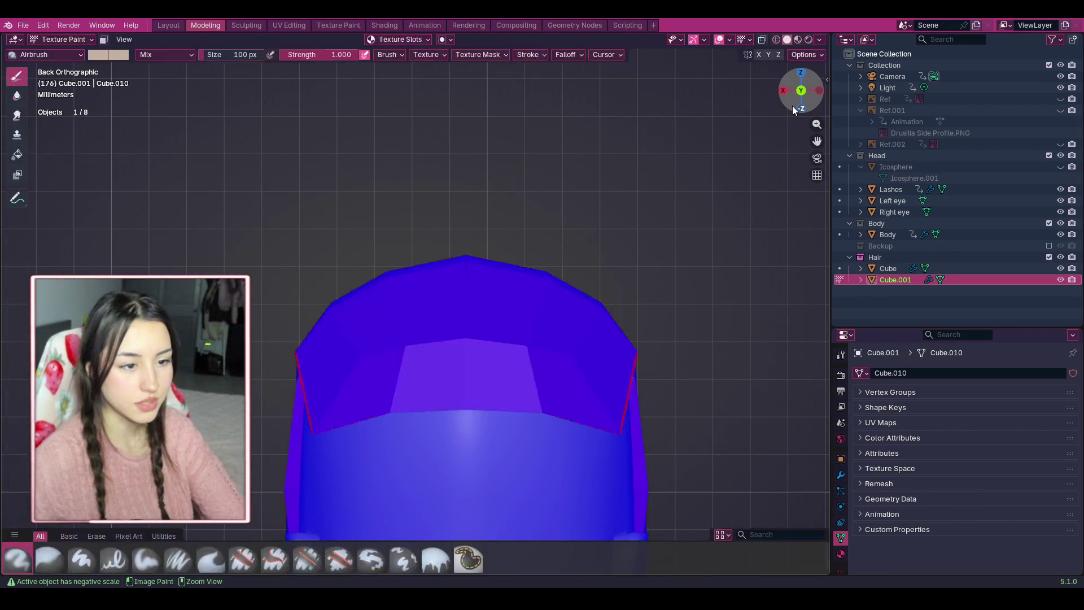
key("ctrl+z")
key("ctrl+z")
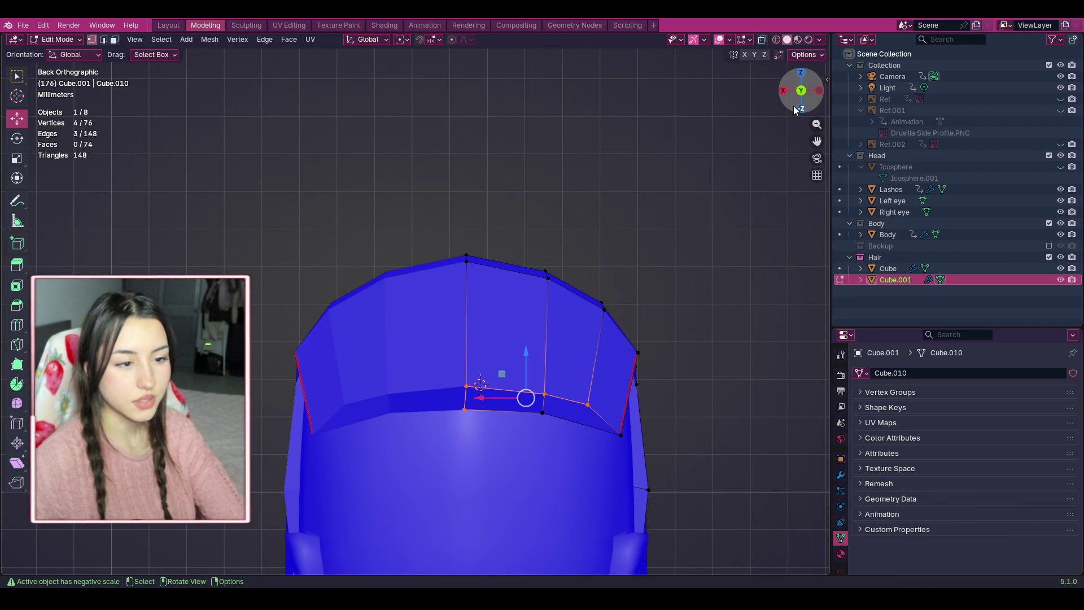
Move the fringe tip vertices up and outward, then deselect everything.
mouse_move(801, 91)
left_mouse_down()
mouse_move(790, 98)
mouse_move(779, 85)
mouse_move(790, 96)
mouse_move(819, 85)
mouse_move(790, 88)
mouse_move(800, 90)
left_mouse_up()
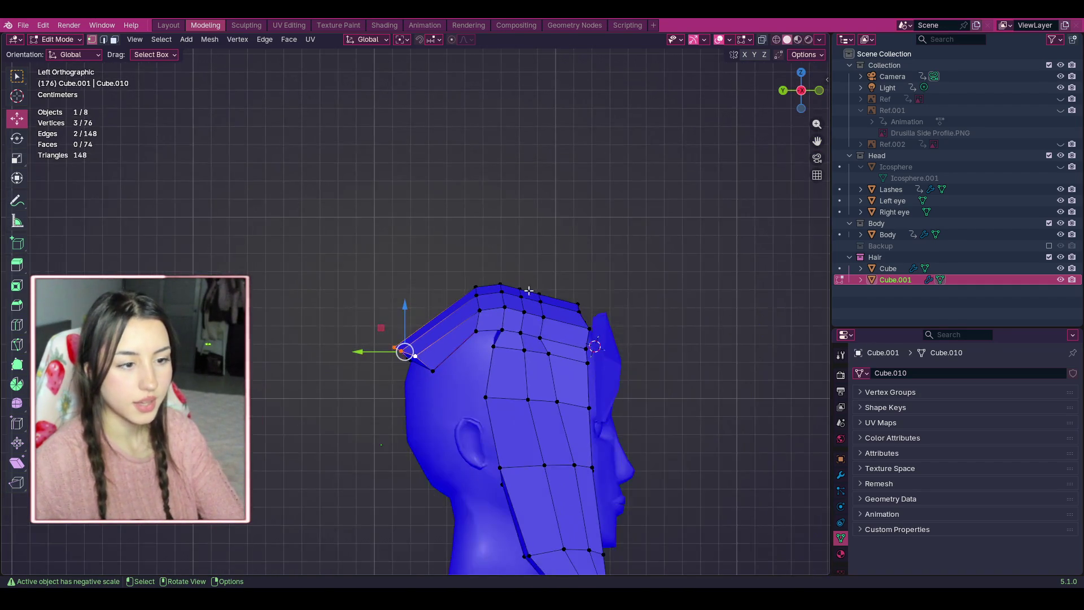
left_click_drag(412, 343, 418, 338)
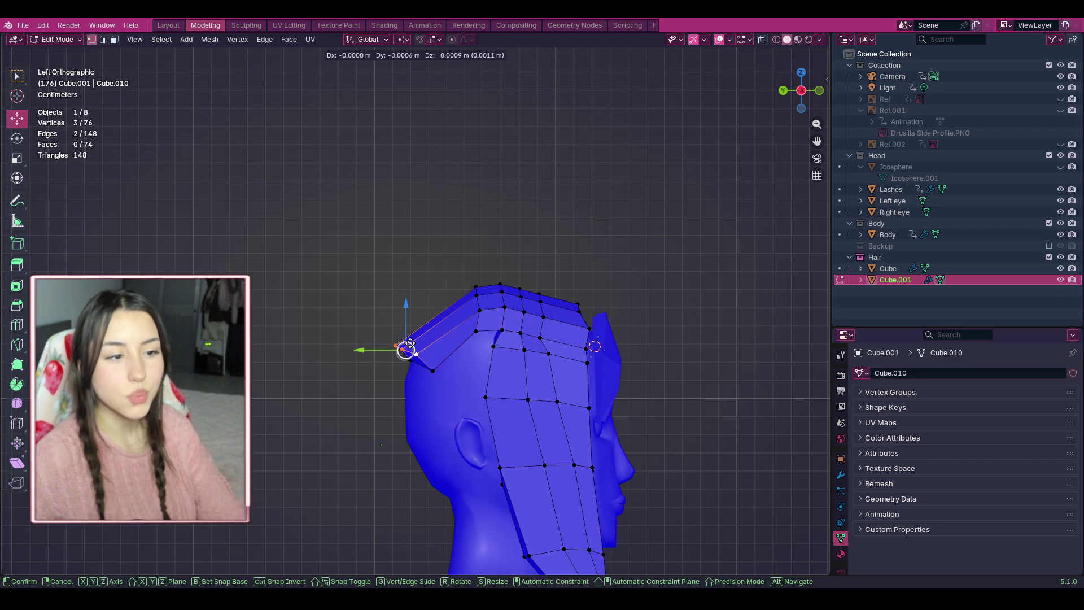
left_click_drag(415, 346, 413, 347)
scroll(406, 344, "up", 2)
left_click(254, 390)
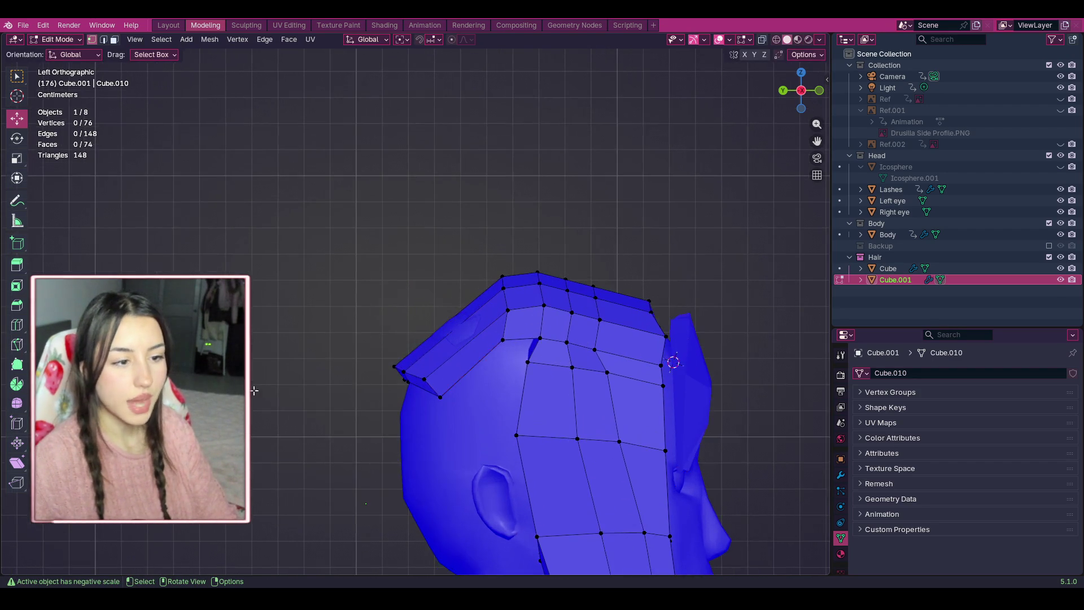
Add an edge loop near the fringe end and slide it into place.
left_click(17, 326)
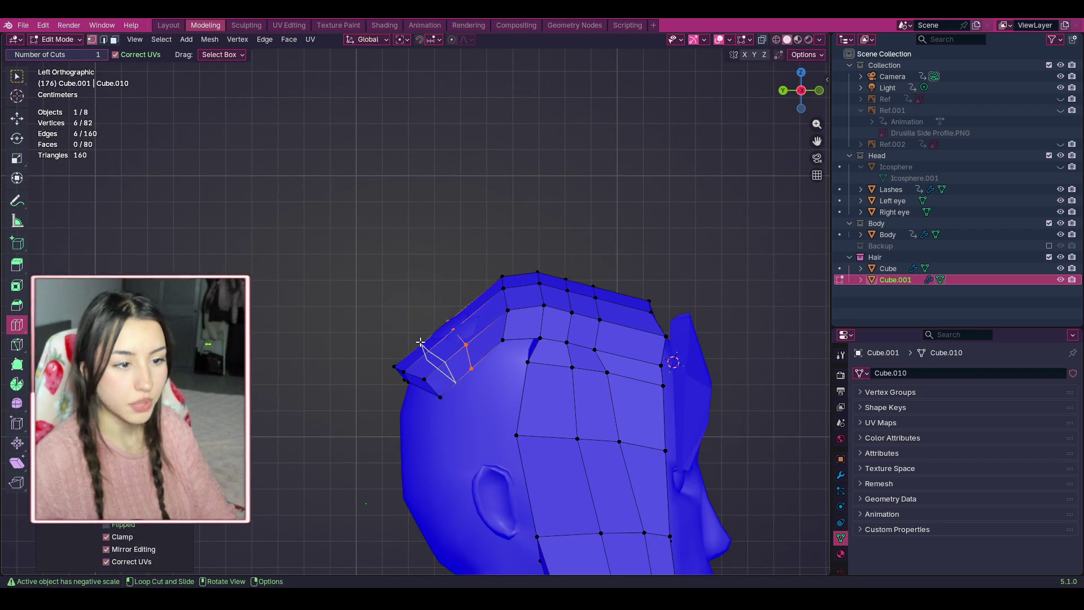
left_click(16, 118)
left_click_drag(458, 342, 450, 334)
Extrude a long strand from the fringe end, pull its tip back toward the body, and select its lower corner.
key("e")
left_click(290, 367)
middle_click_drag(291, 367, 692, 157)
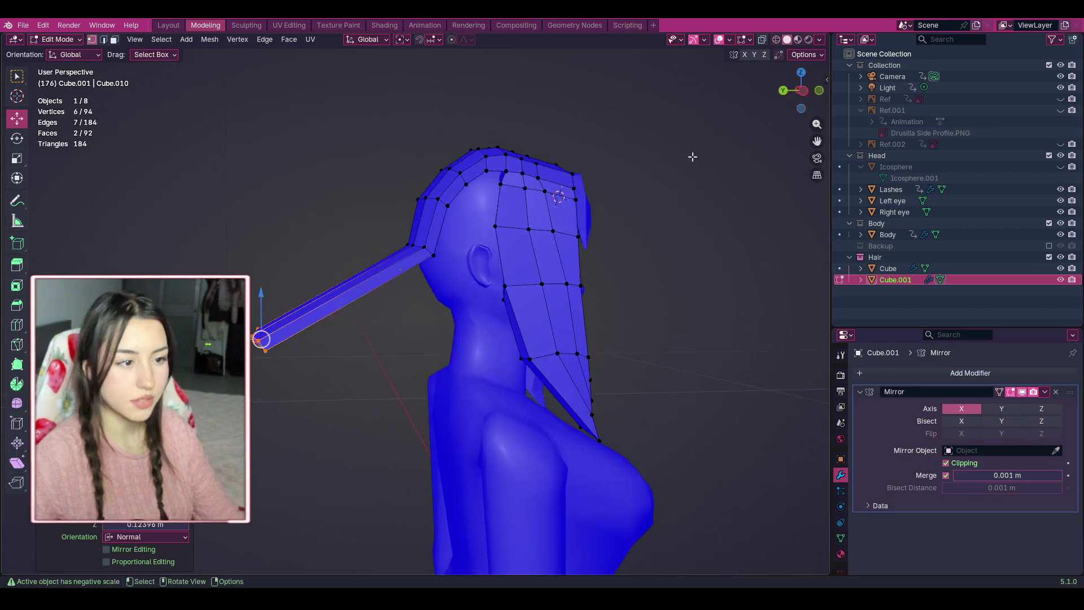
left_click_drag(261, 339, 416, 395)
mouse_move(416, 395)
middle_mouse_down()
mouse_move(541, 389)
mouse_move(592, 358)
mouse_move(580, 399)
middle_mouse_up()
mouse_move(616, 412)
left_mouse_down()
mouse_move(559, 381)
mouse_move(511, 391)
left_mouse_up()
Add an edge loop across the back hair strip.
left_click(636, 307)
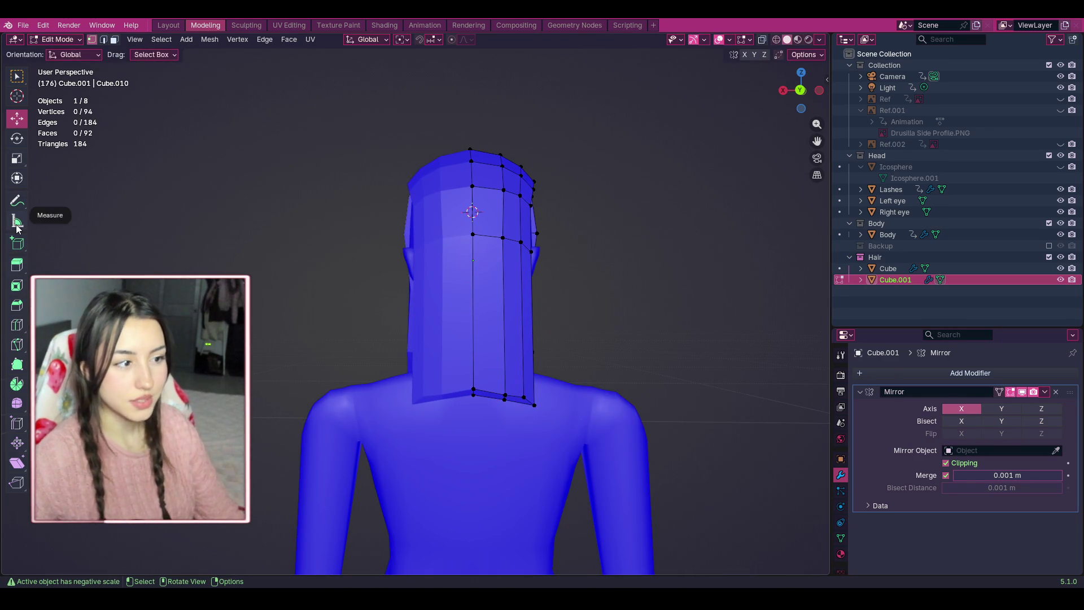
left_click(17, 326)
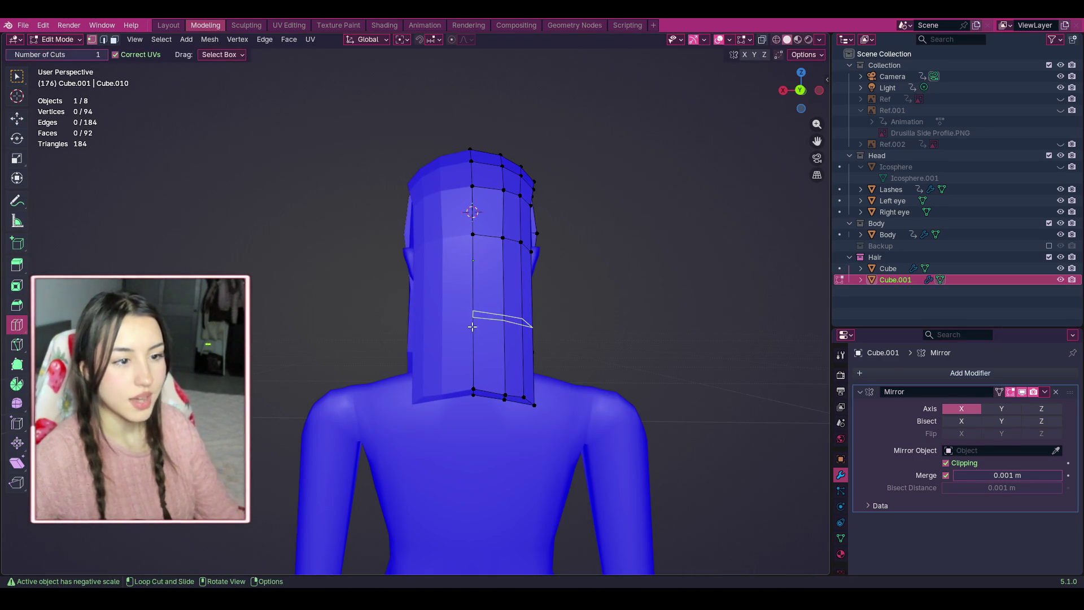
left_click(499, 316)
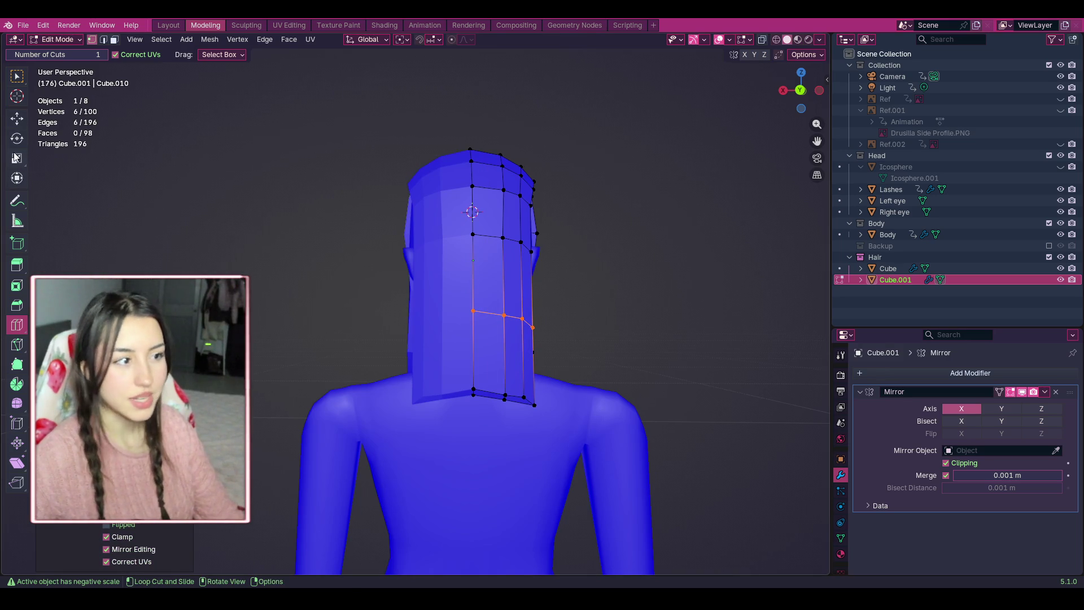
left_click(17, 117)
left_click(604, 344)
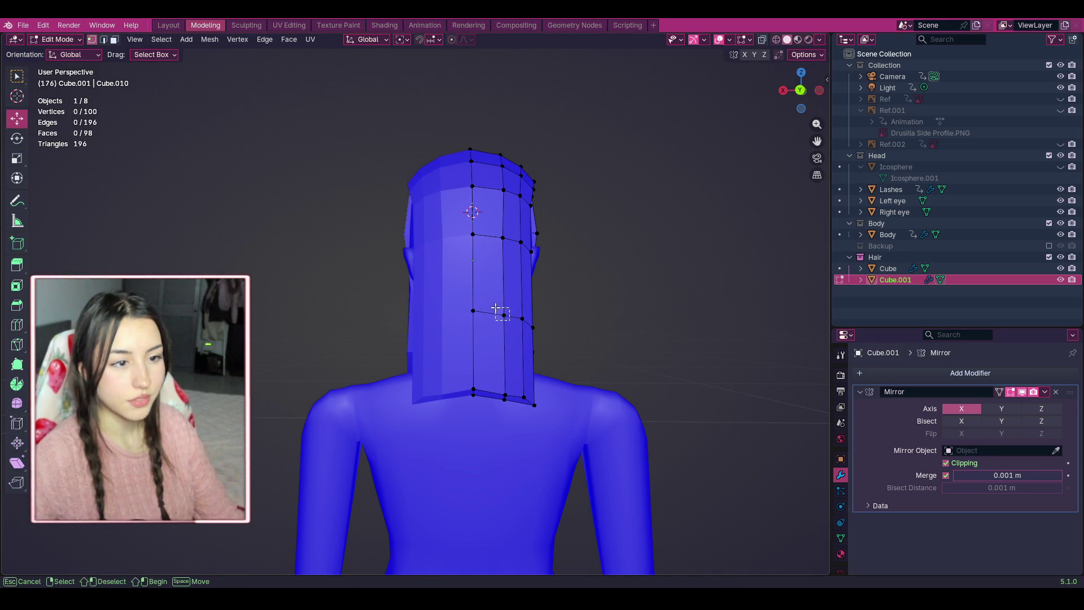
Move individual strip vertices to follow the head and pull the bottom edge down.
left_click_drag(495, 308, 499, 315)
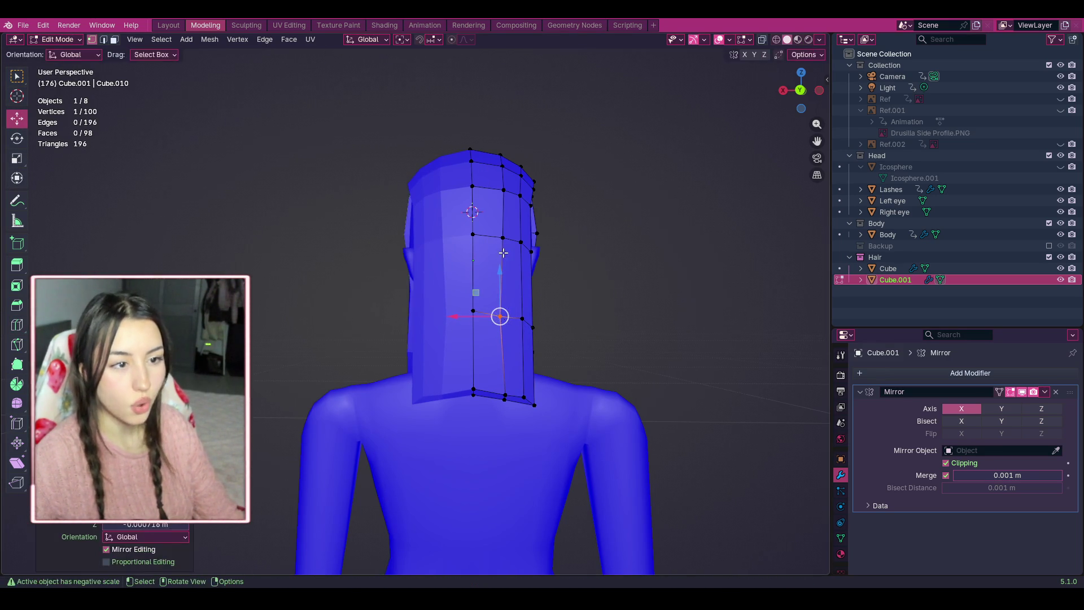
left_click_drag(499, 236, 498, 237)
left_click(514, 320)
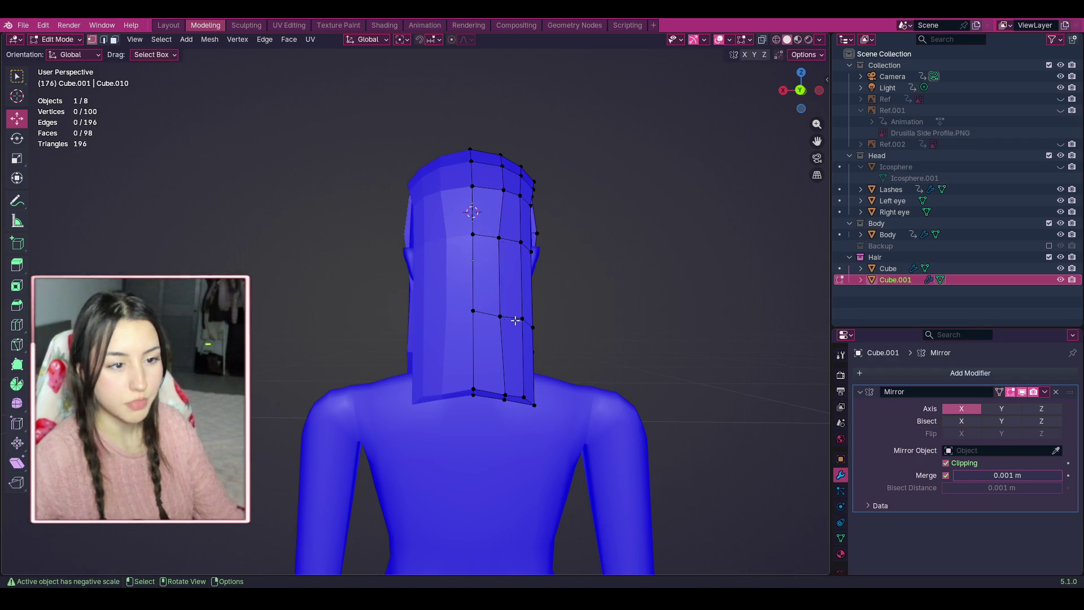
left_click_drag(522, 319, 520, 319)
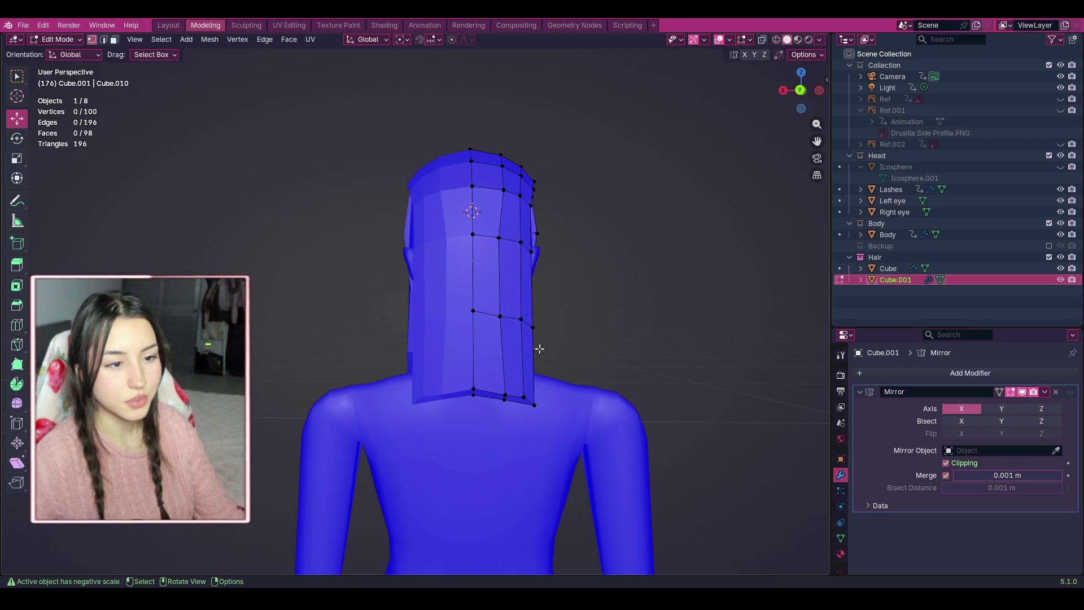
mouse_move(472, 388)
left_mouse_down()
mouse_move(474, 415)
mouse_move(474, 402)
left_mouse_up()
left_click(505, 399)
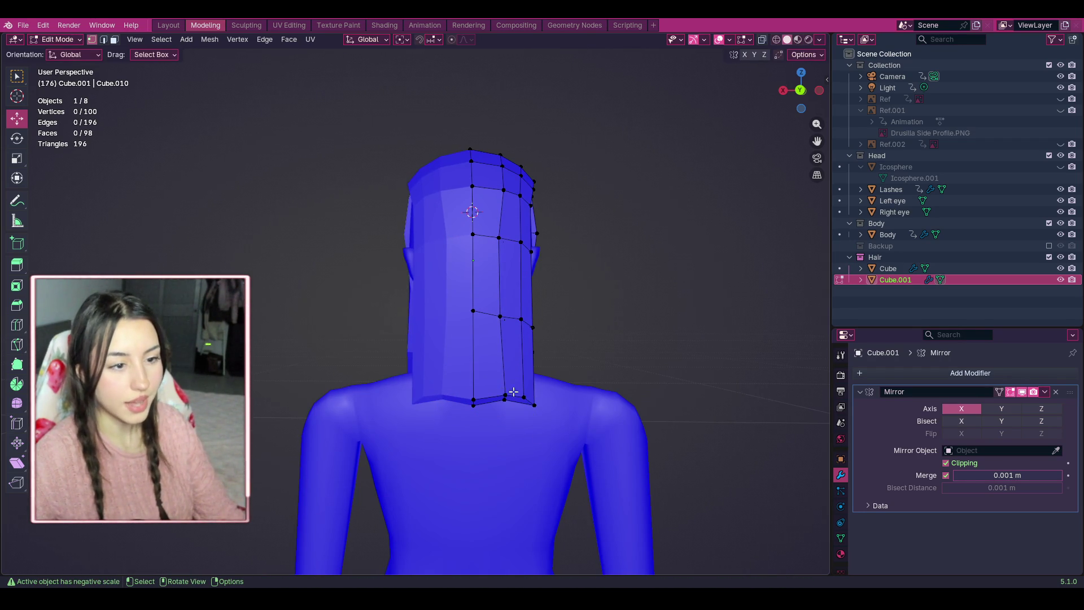
Box-select the strip's lower faces and shift them slightly right.
key("c")
key("Escape")
key("b")
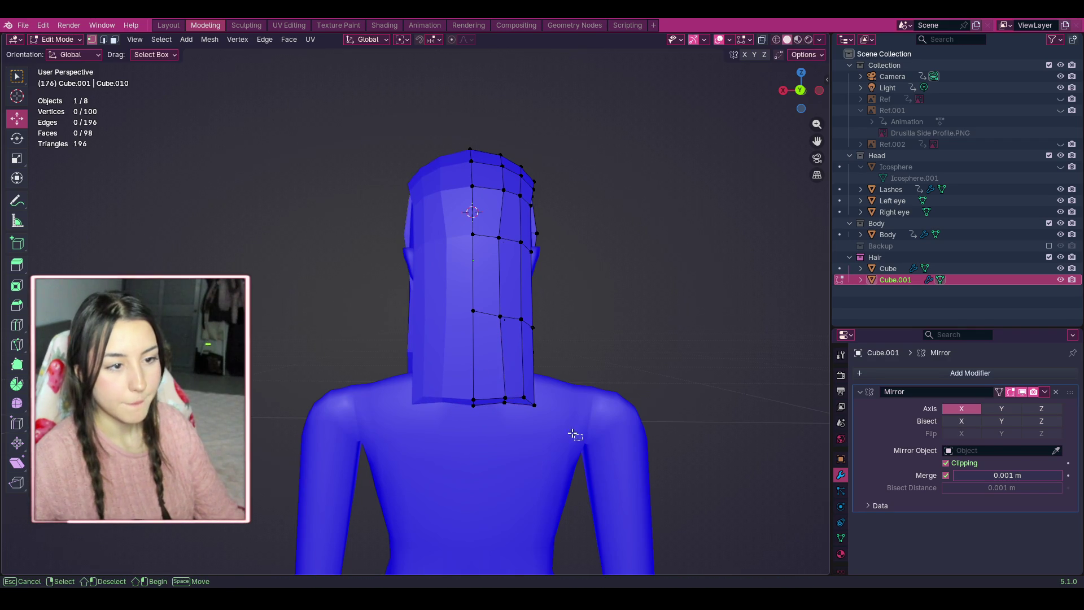
mouse_move(573, 434)
left_mouse_down()
mouse_move(380, 355)
mouse_move(377, 285)
left_mouse_up()
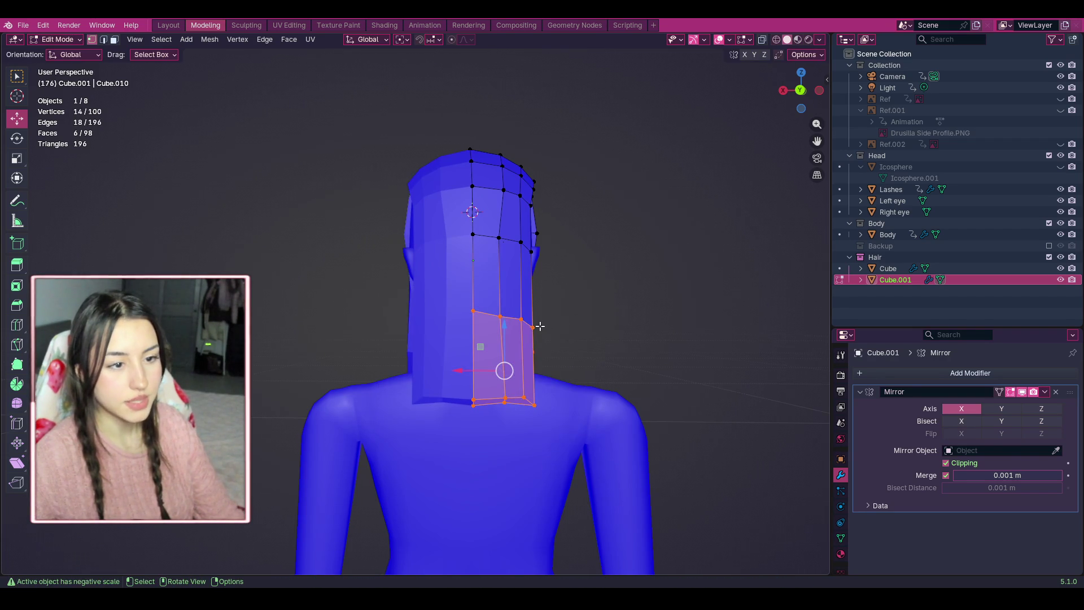
left_click_drag(504, 371, 506, 370)
Realign the vertices near the top and side edge of the strip, undoing bad nudges.
left_click(573, 265)
left_click_drag(548, 260, 515, 227)
left_click_drag(530, 242, 532, 241)
key("ctrl+z")
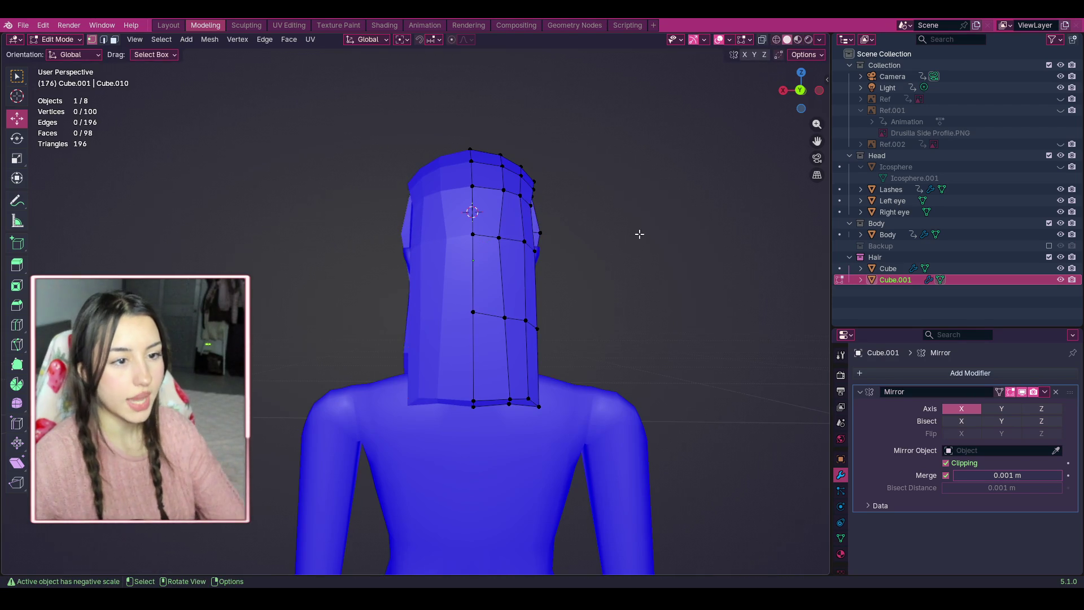
left_click(536, 254, "shift")
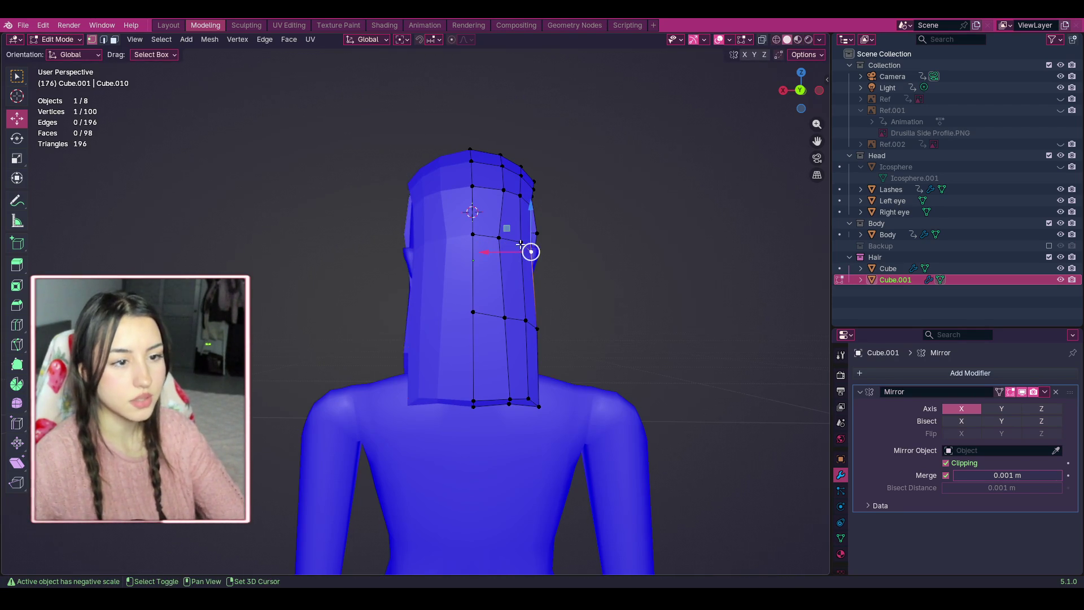
mouse_move(525, 246)
left_mouse_down()
mouse_move(536, 244)
mouse_move(537, 203)
mouse_move(520, 196)
mouse_move(538, 190)
mouse_move(539, 206)
mouse_move(537, 188)
mouse_move(556, 194)
left_mouse_up()
key("alt+a")
key("ctrl+z")
key("ctrl+shift+z")
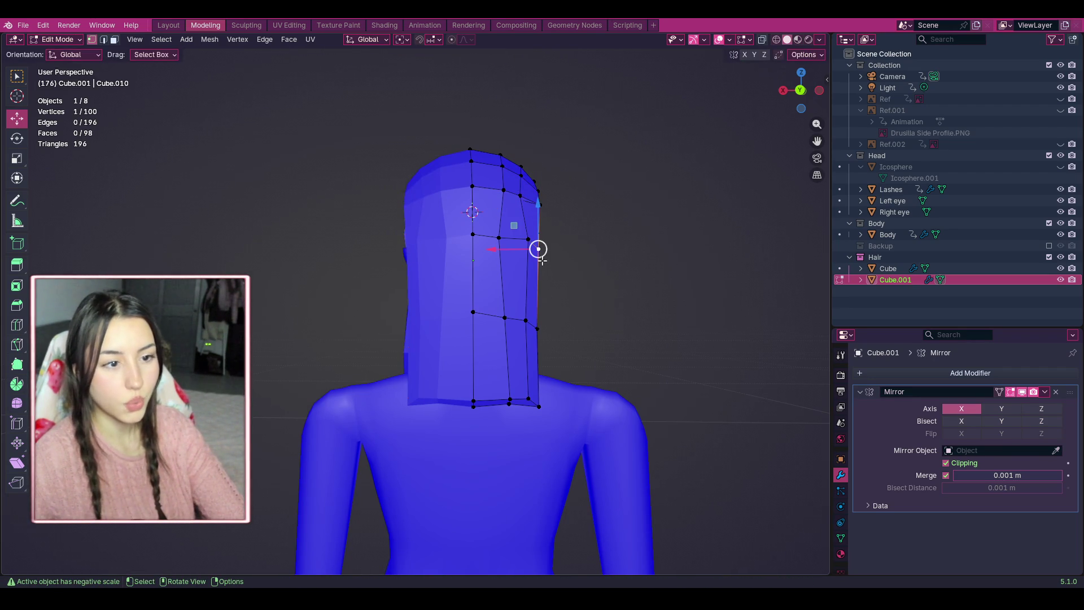
mouse_move(541, 260)
left_mouse_down()
mouse_move(542, 245)
mouse_move(542, 254)
left_mouse_up()
Adjust the lower edge vertex, then move the lower hair faces and deselect.
left_click(540, 328)
left_click_drag(540, 328, 540, 328)
scroll(547, 390, "down", 2)
left_click_drag(550, 434, 394, 291)
mouse_move(483, 320)
left_mouse_down()
mouse_move(485, 362)
mouse_move(486, 314)
mouse_move(581, 312)
left_mouse_up()
left_click(580, 313)
Add a horizontal edge loop across the back hair strip with Loop Cut.
scroll(539, 380, "down", 1)
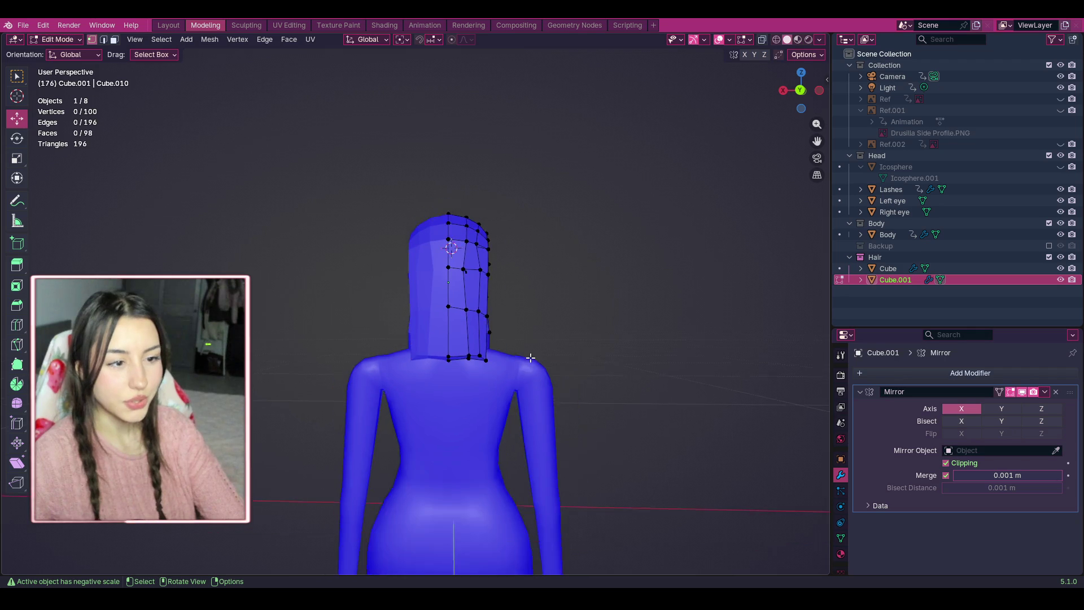
scroll(484, 367, "up", 2)
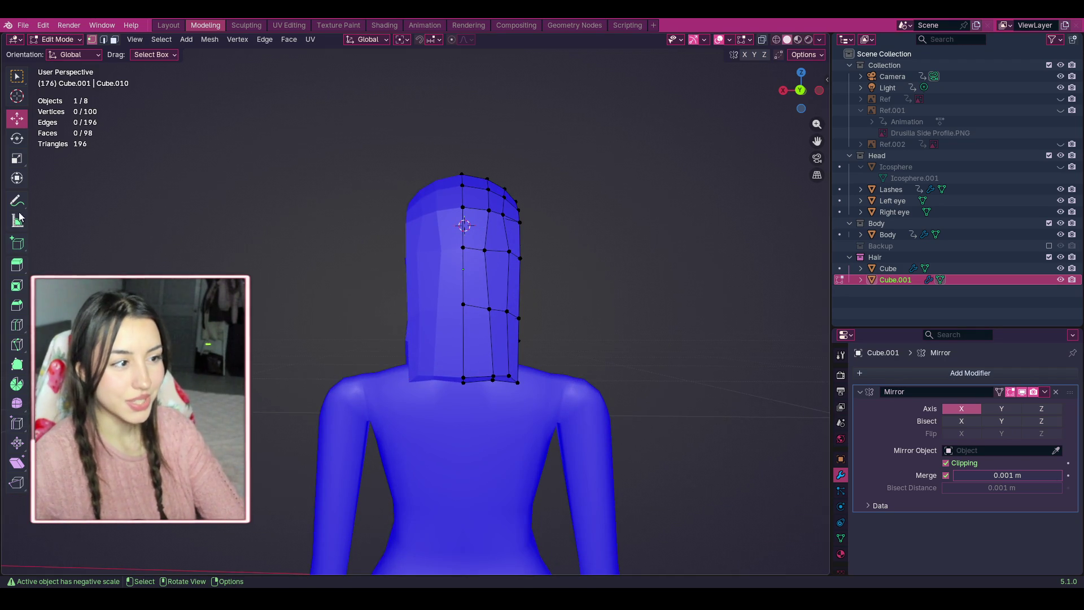
left_click(18, 327)
left_click(477, 339)
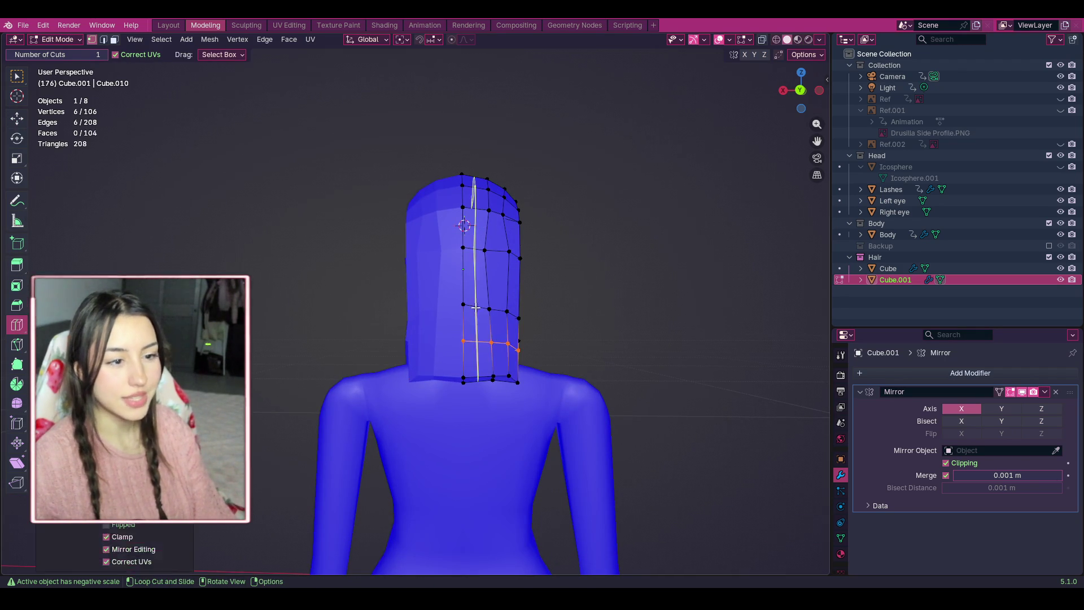
Select the lower hair faces and move them down, checking from the side.
left_click(17, 117)
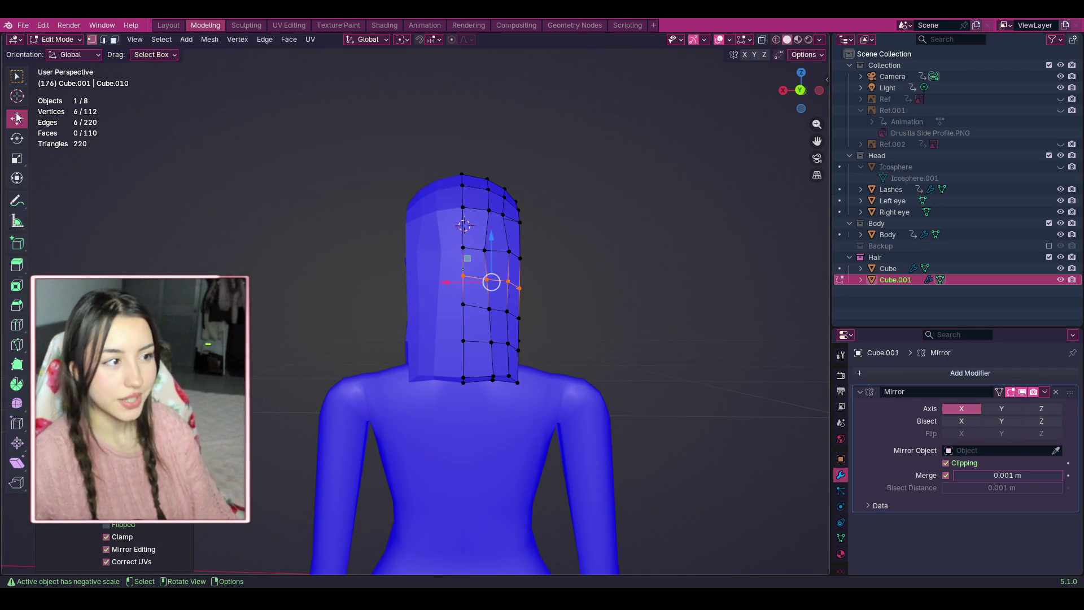
left_click(17, 78)
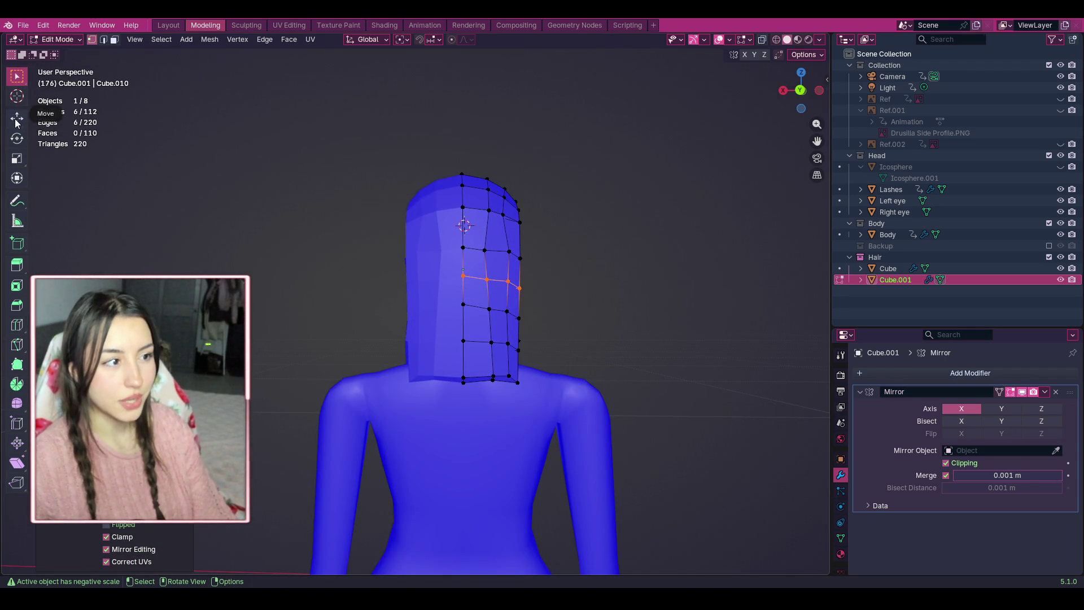
left_click(17, 120)
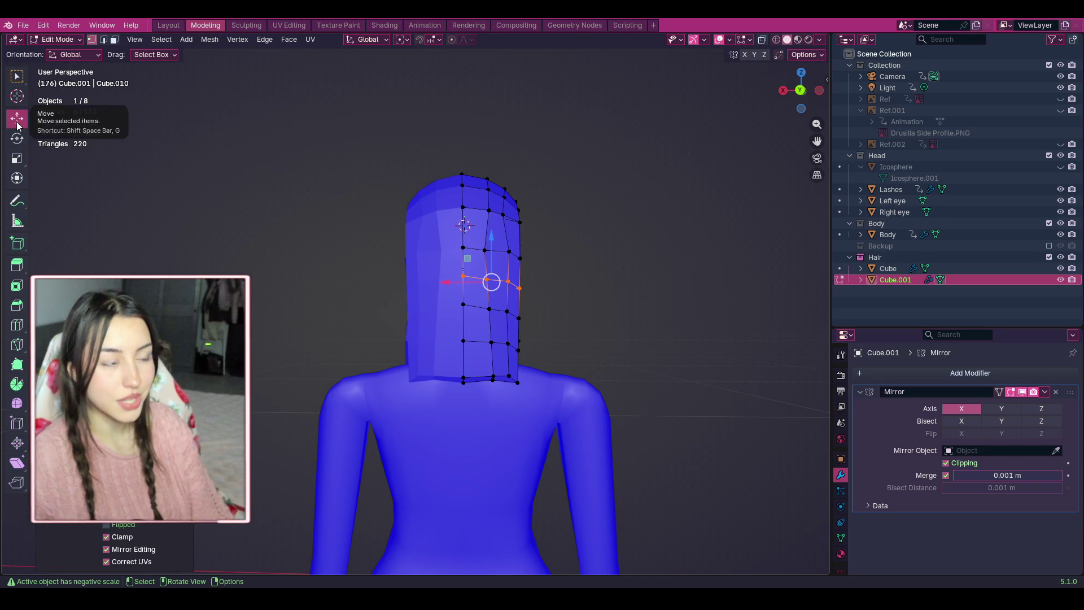
left_click(17, 76)
mouse_move(567, 407)
left_mouse_down()
mouse_move(411, 303)
mouse_move(425, 331)
mouse_move(493, 358)
left_mouse_up()
mouse_move(528, 418)
left_mouse_down()
mouse_move(484, 375)
mouse_move(464, 387)
mouse_move(494, 365)
mouse_move(497, 395)
left_mouse_up()
scroll(497, 395, "down", 3)
mouse_move(811, 98)
left_mouse_down()
mouse_move(788, 98)
mouse_move(819, 97)
mouse_move(806, 91)
left_mouse_up()
left_click(762, 307)
Move the lower part of the strip down along Z, undoing the last move.
left_click_drag(548, 442, 385, 303)
left_click_drag(467, 316, 461, 325)
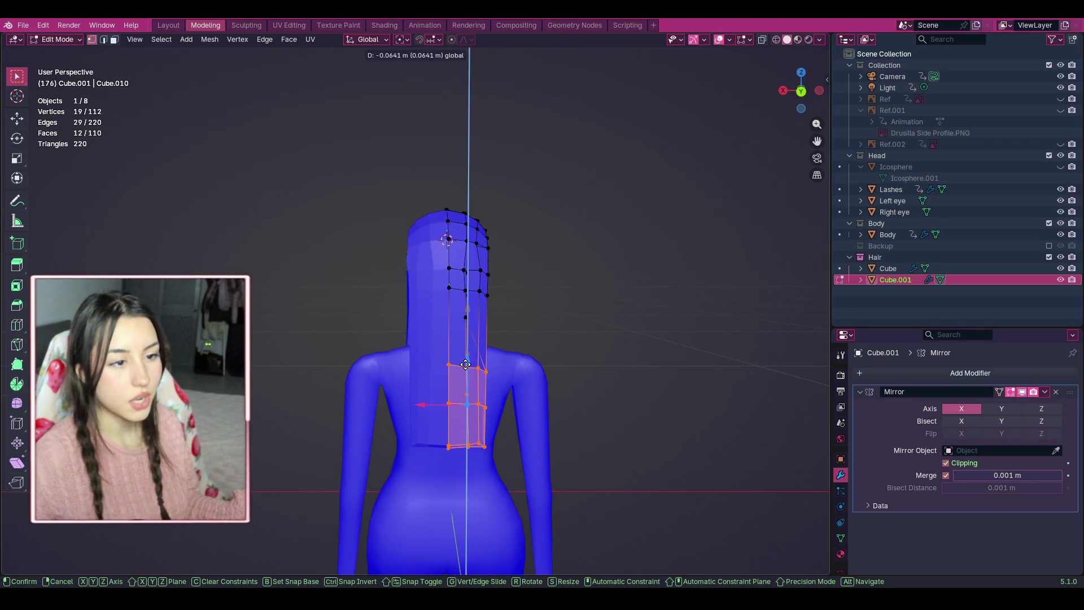
left_click(466, 364)
mouse_move(520, 473)
left_mouse_down()
mouse_move(448, 431)
mouse_move(440, 390)
left_mouse_up()
key("g")
key("z")
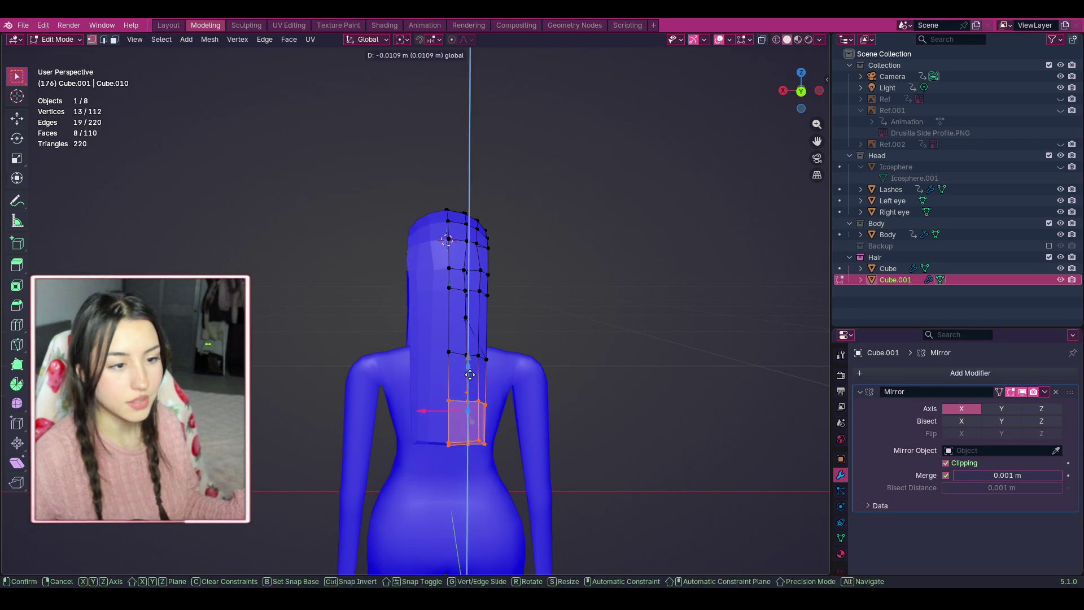
left_click(470, 374)
scroll(662, 313, "up", 2)
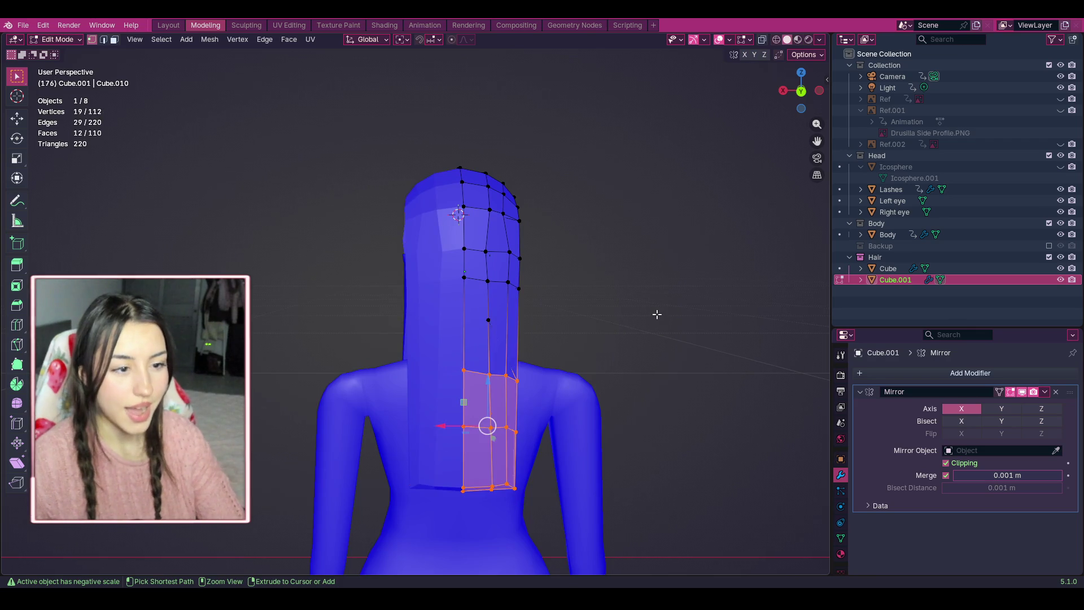
key("ctrl+z")
left_click(658, 318)
Box-select part of the strip from the rear and toggle X-ray on and off to check it.
left_click_drag(801, 90, 887, 93)
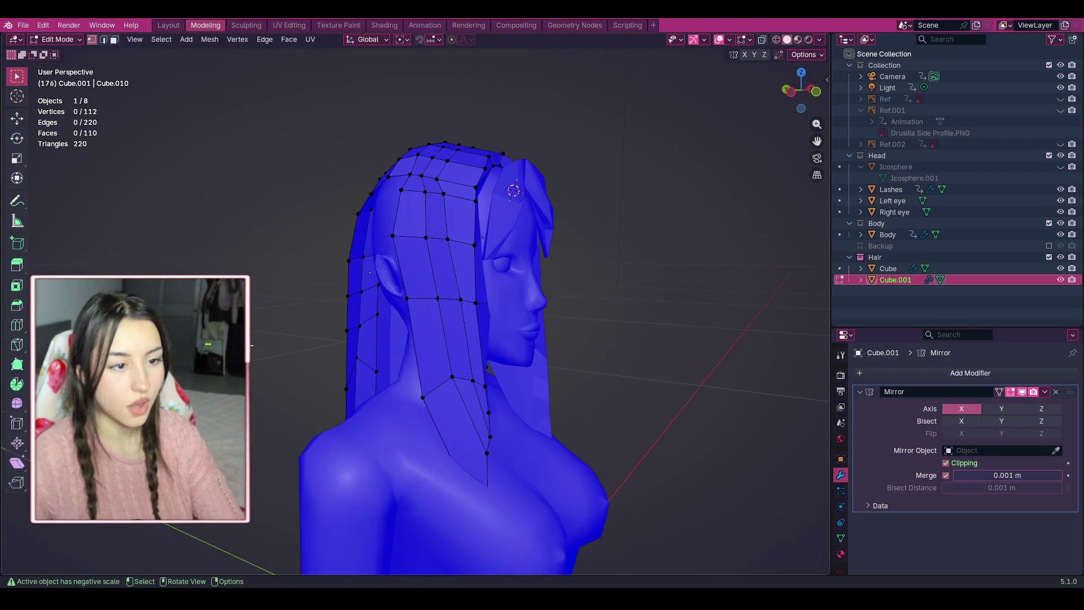
mouse_move(801, 91)
left_mouse_down()
mouse_move(846, 92)
mouse_move(802, 96)
left_mouse_up()
mouse_move(546, 471)
left_mouse_down()
mouse_move(446, 358)
mouse_move(554, 460)
mouse_move(455, 353)
mouse_move(446, 362)
left_mouse_up()
left_click(762, 39)
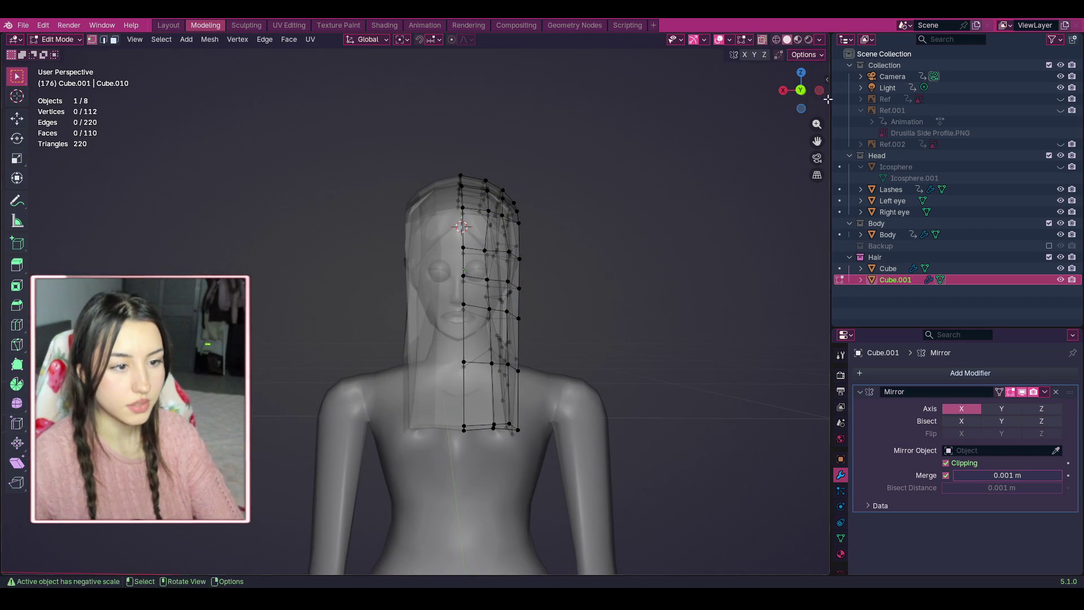
left_click(761, 40)
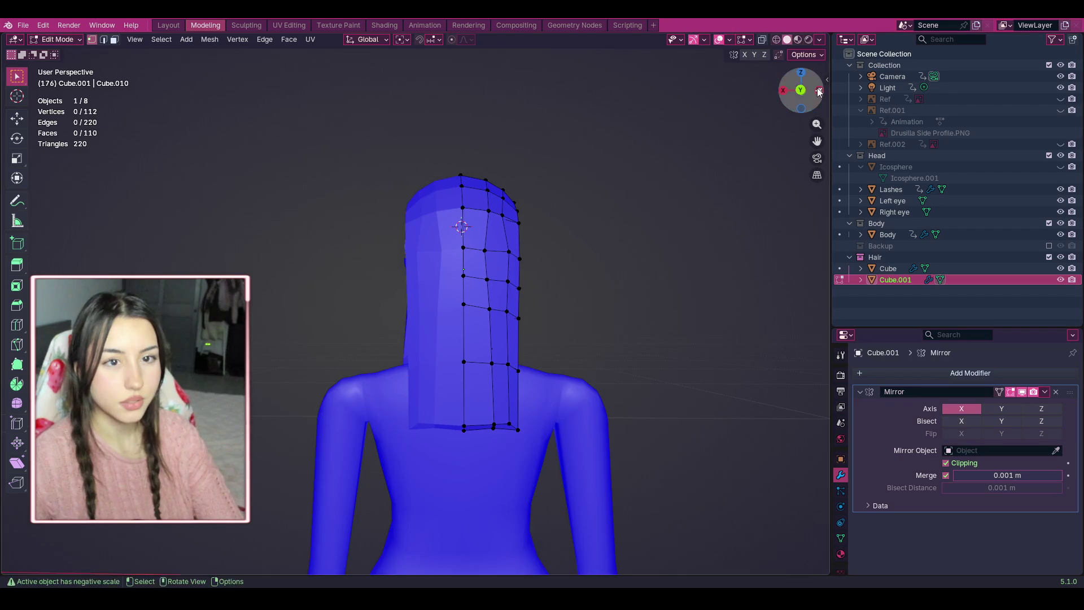
Select the back strand's lower faces and lower them further down the back.
left_click_drag(800, 90, 822, 94)
left_click_drag(465, 490, 372, 286)
left_click_drag(807, 100, 773, 101)
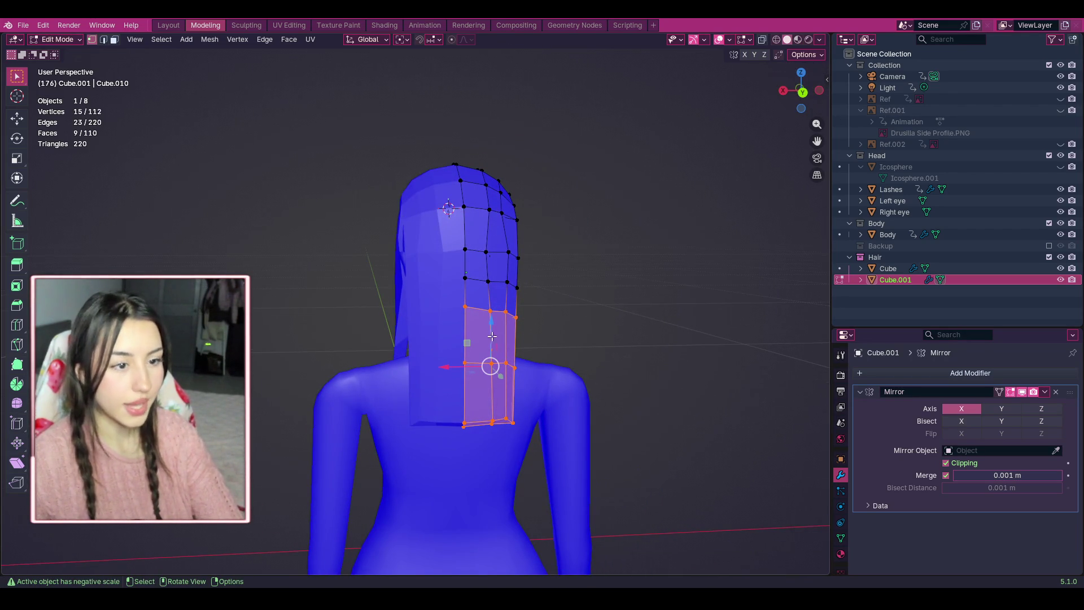
left_click_drag(492, 337, 491, 364)
left_click(653, 285)
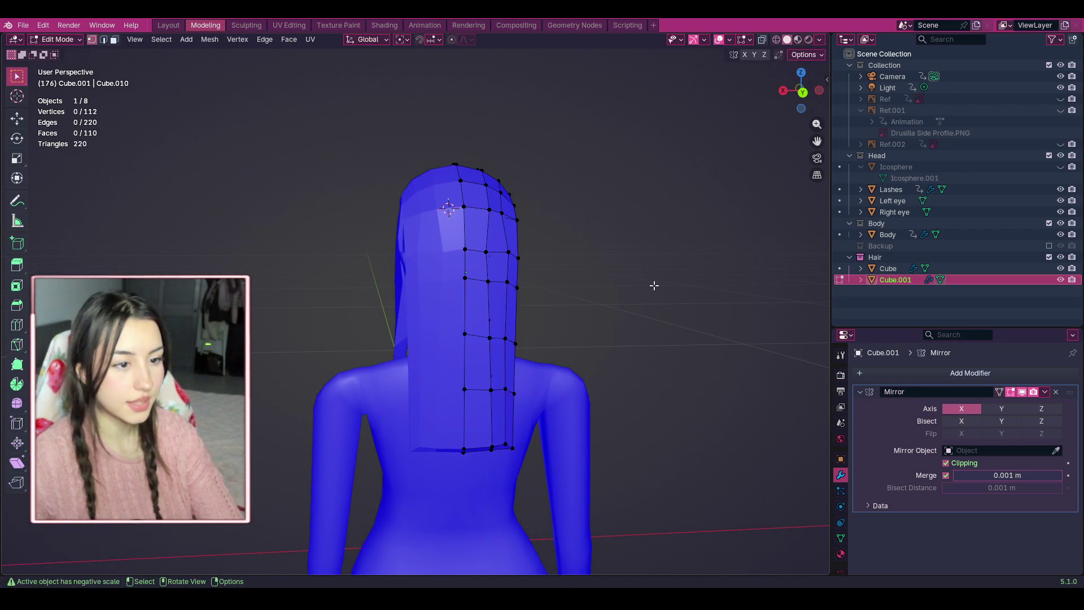
left_click_drag(820, 103, 782, 96)
key("ctrl+z")
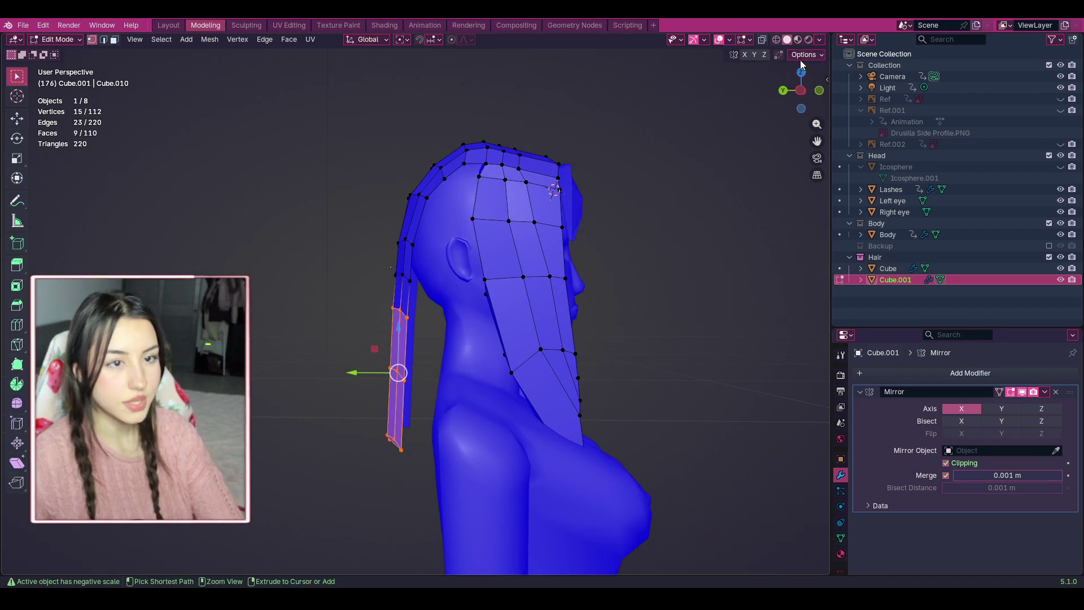
With X-ray on, select the back hair strand and move it in back orthographic view.
left_click(762, 39)
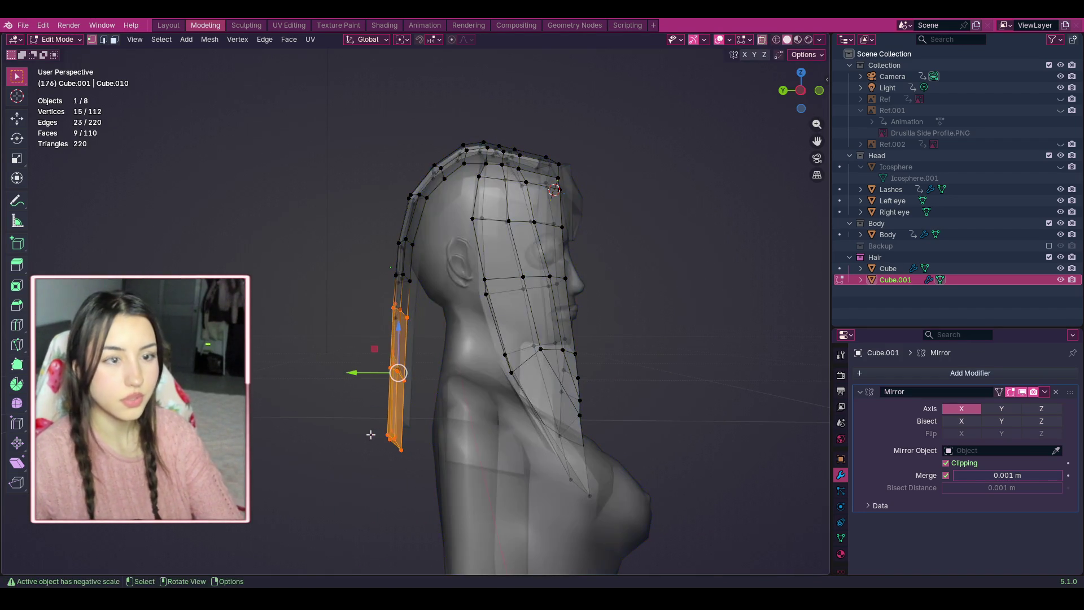
left_click(433, 476)
mouse_move(433, 476)
left_mouse_down()
mouse_move(351, 351)
mouse_move(349, 278)
left_mouse_up()
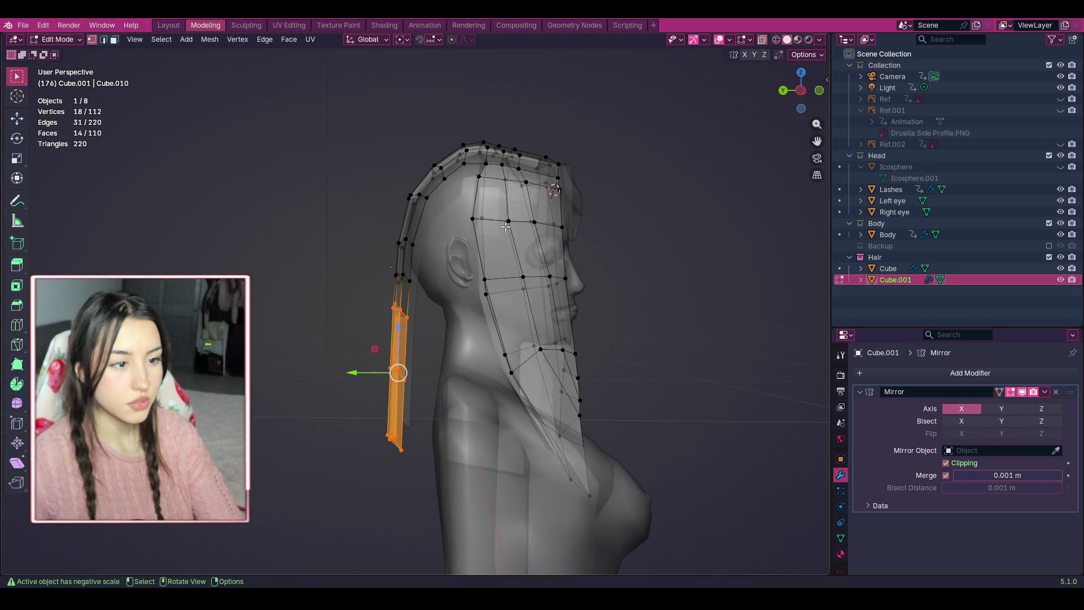
key("KP_5")
left_click(820, 92)
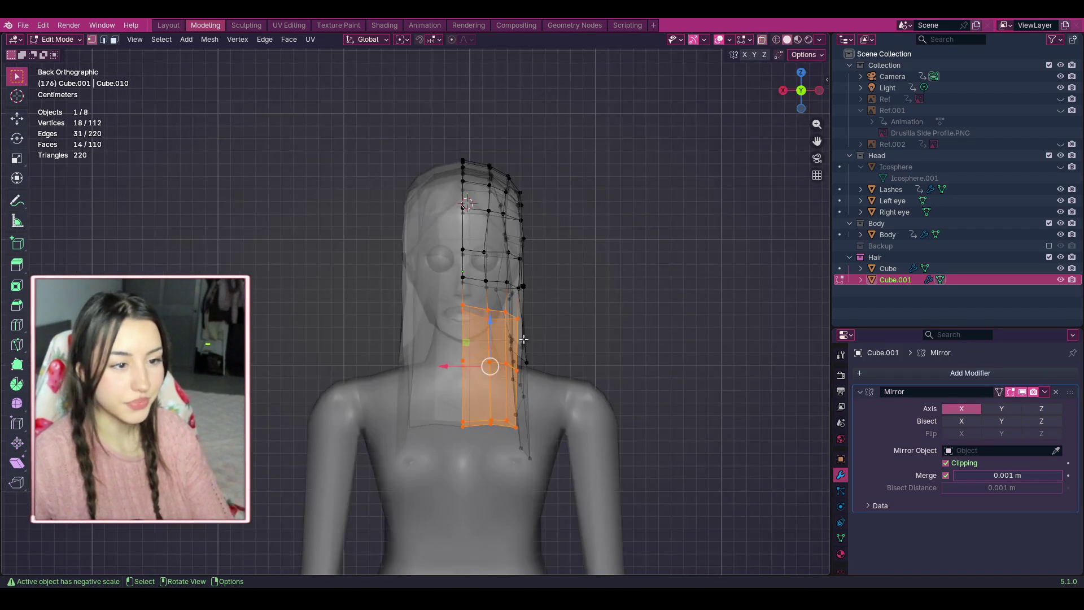
key("g")
left_click(472, 372)
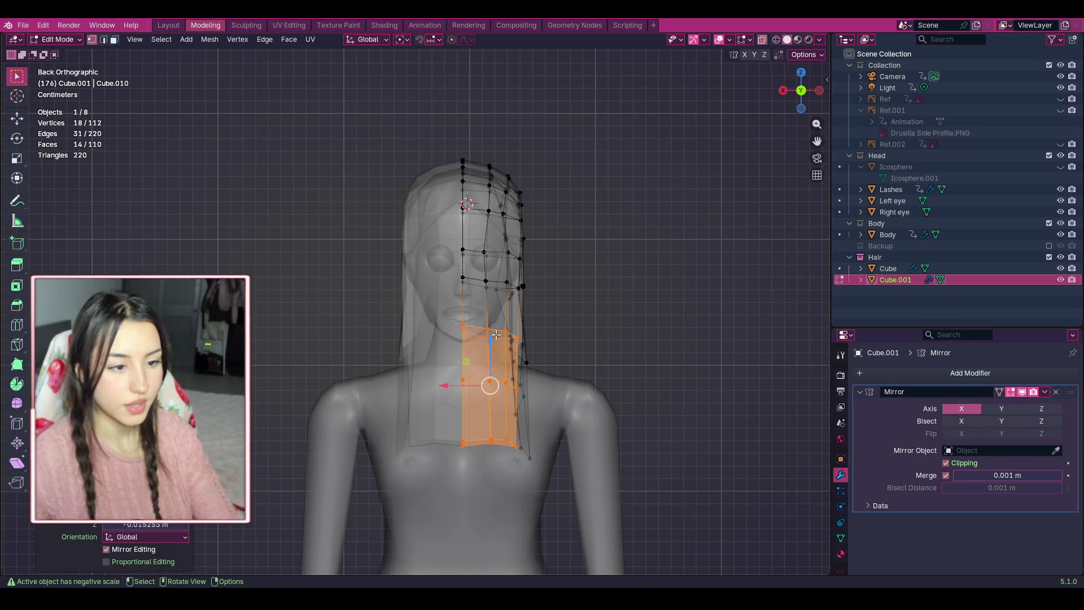
Reselect the strand from the side and drag its lower section down in the back view.
left_click(610, 310)
left_click(820, 90)
left_click_drag(440, 462, 352, 283)
left_click(820, 91)
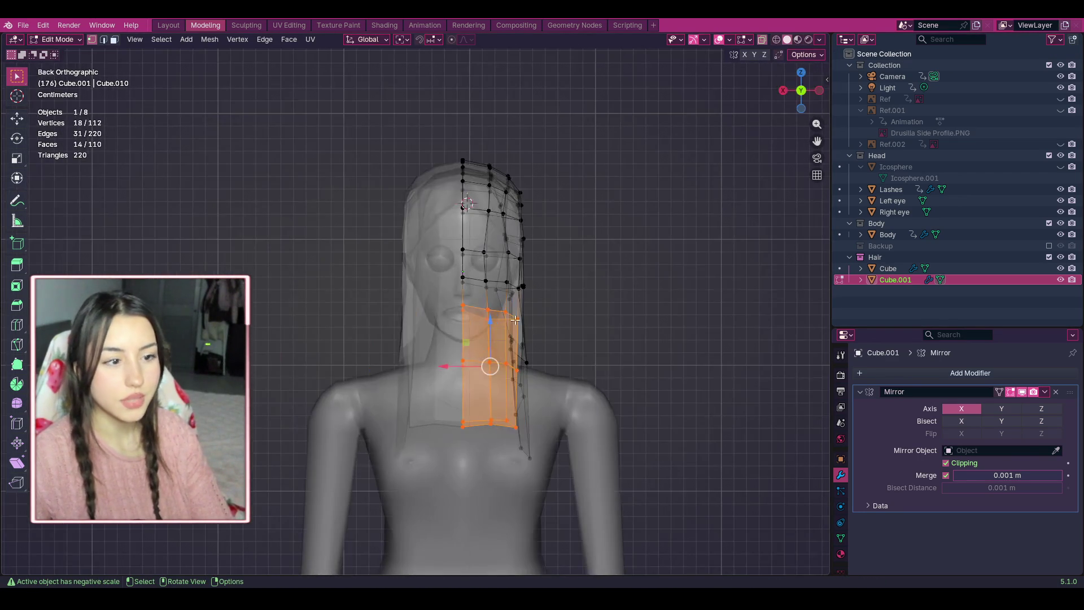
left_click_drag(493, 321, 493, 349)
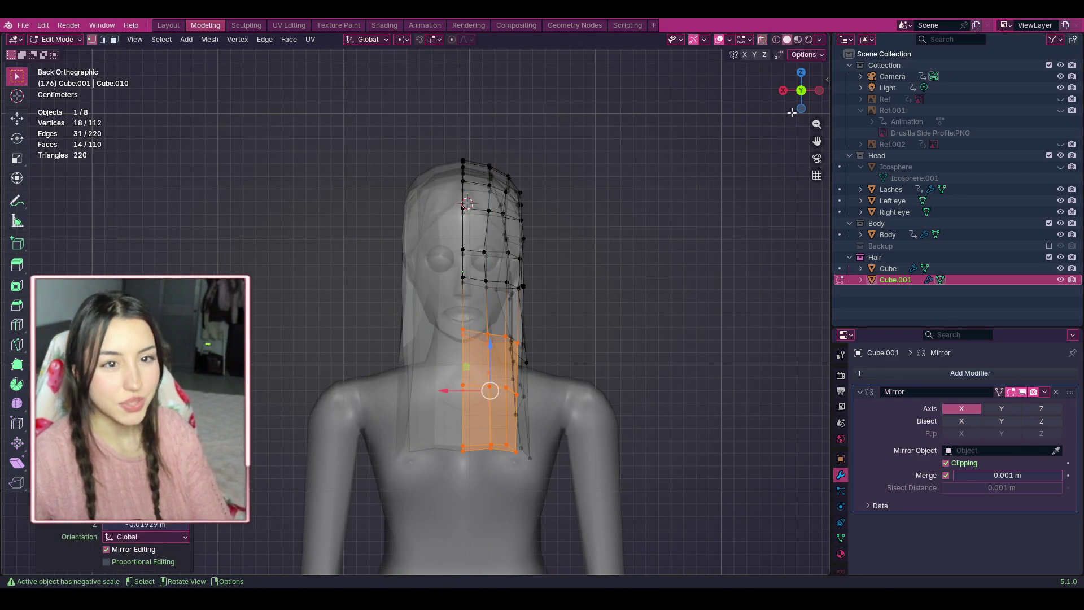
left_click(820, 90)
left_click(819, 90)
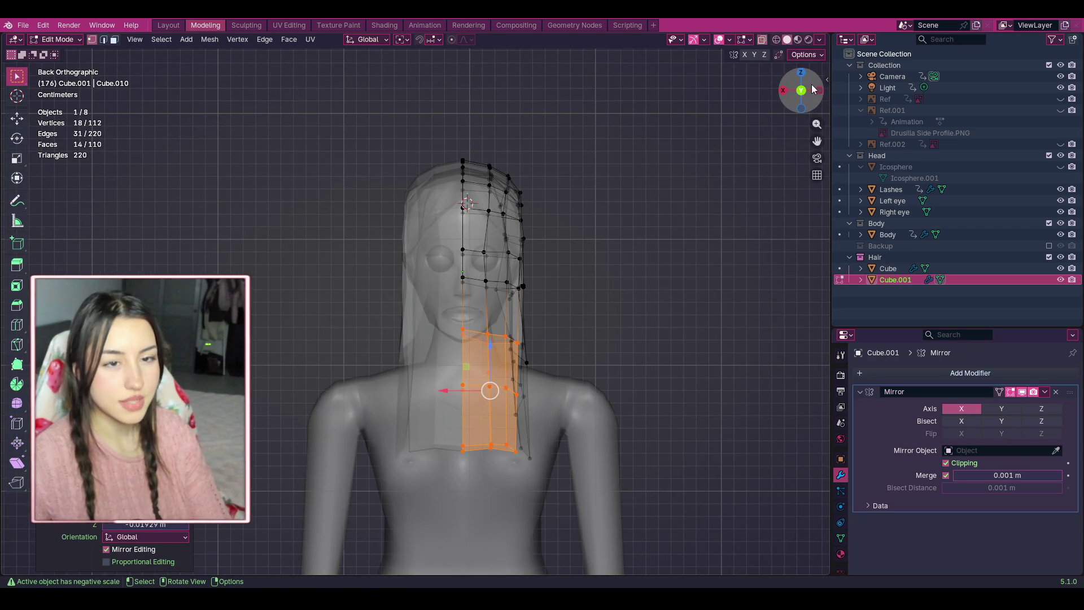
left_click(761, 43)
Box-select the back strand's lower faces in X-ray and check them from the back view.
left_click_drag(815, 106, 782, 108)
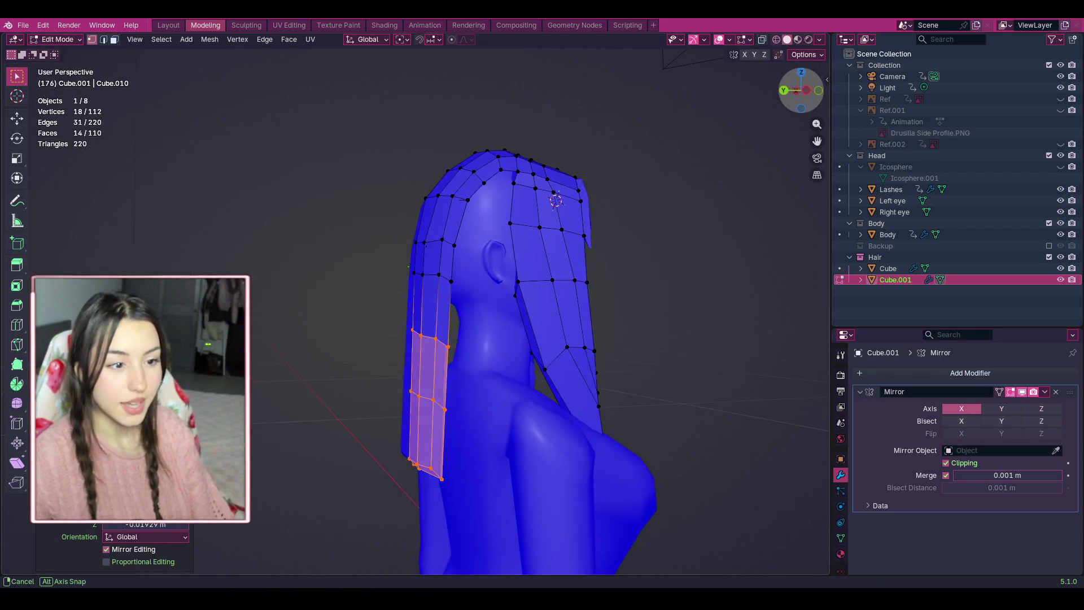
key("alt+a")
left_click_drag(503, 498, 380, 370)
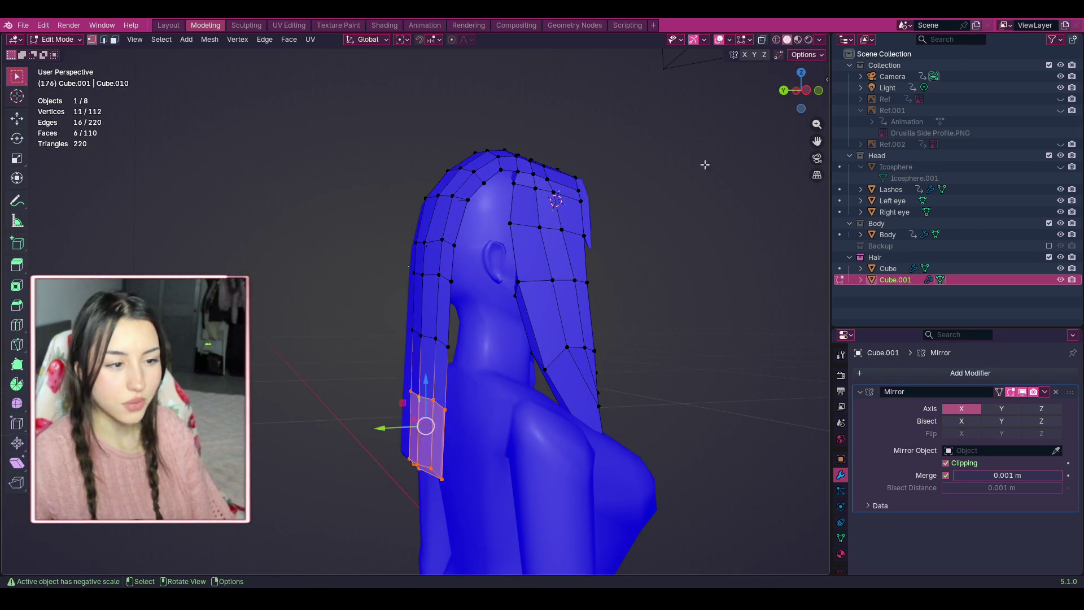
left_click(764, 41)
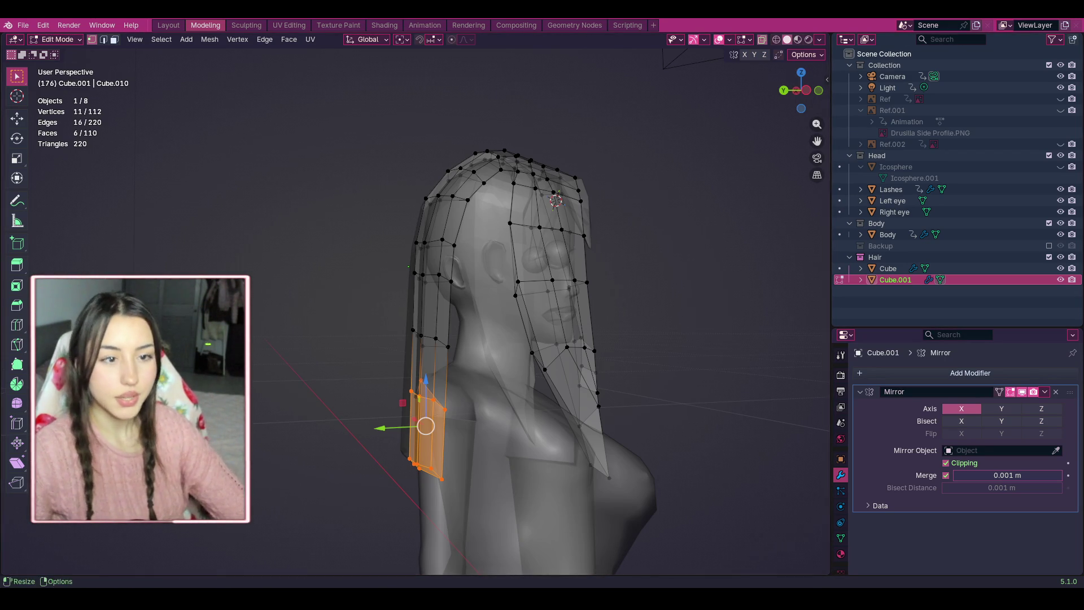
left_click(806, 91)
left_click(818, 92)
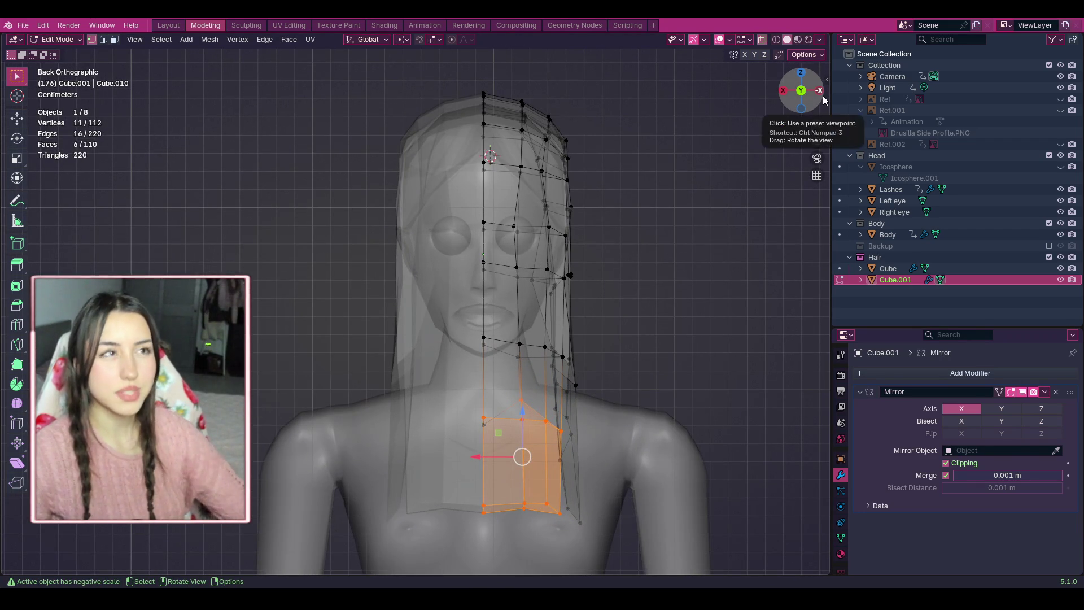
scroll(711, 278, "down", 2)
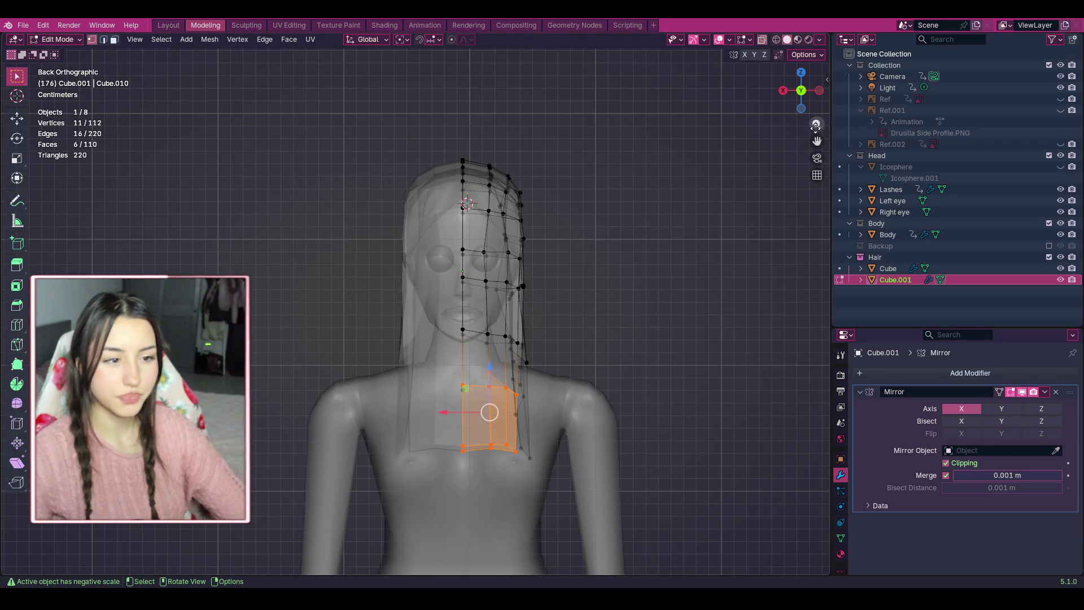
scroll(590, 358, "down", 1)
left_click(552, 469)
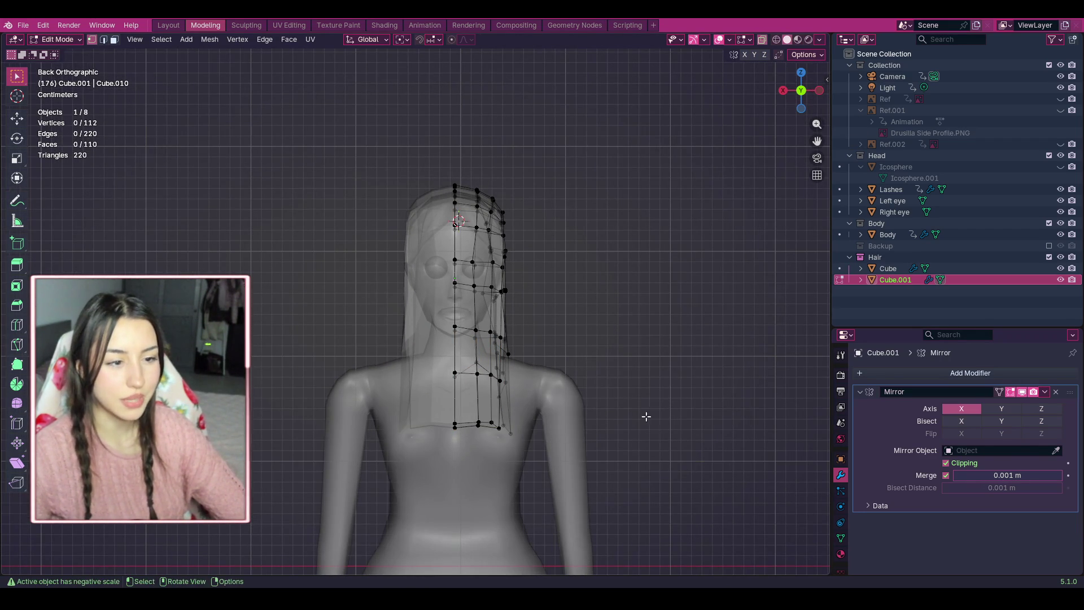
In Left Orthographic view, select and move the top vertices of the side hair strand.
mouse_move(800, 91)
left_mouse_down()
mouse_move(765, 96)
mouse_move(403, 353)
mouse_move(367, 340)
mouse_move(371, 349)
left_mouse_up()
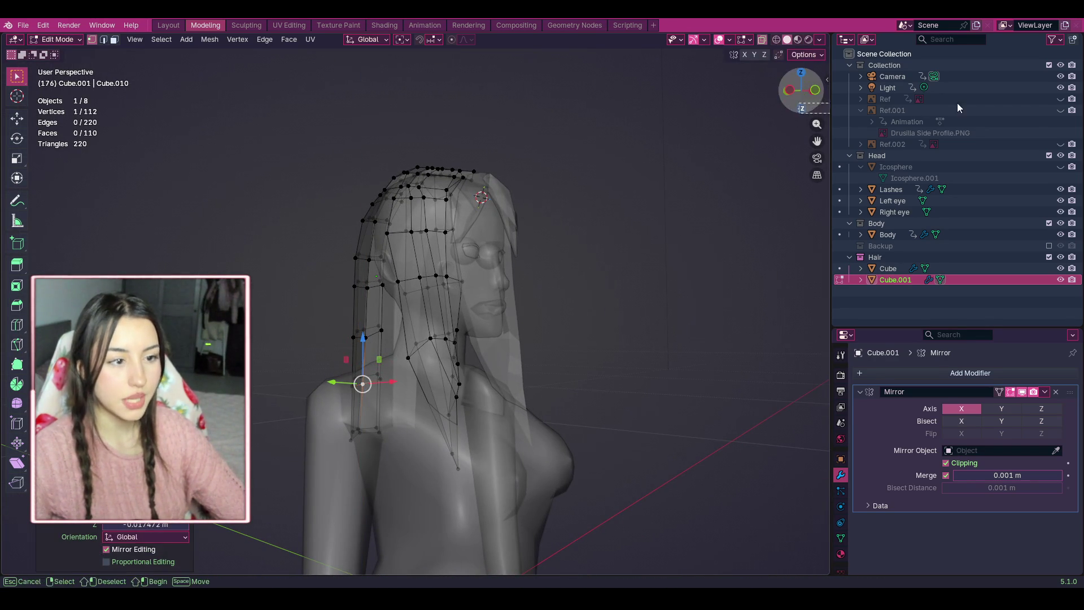
mouse_move(800, 93)
left_mouse_down()
mouse_move(813, 92)
mouse_move(593, 337)
mouse_move(554, 427)
left_mouse_up()
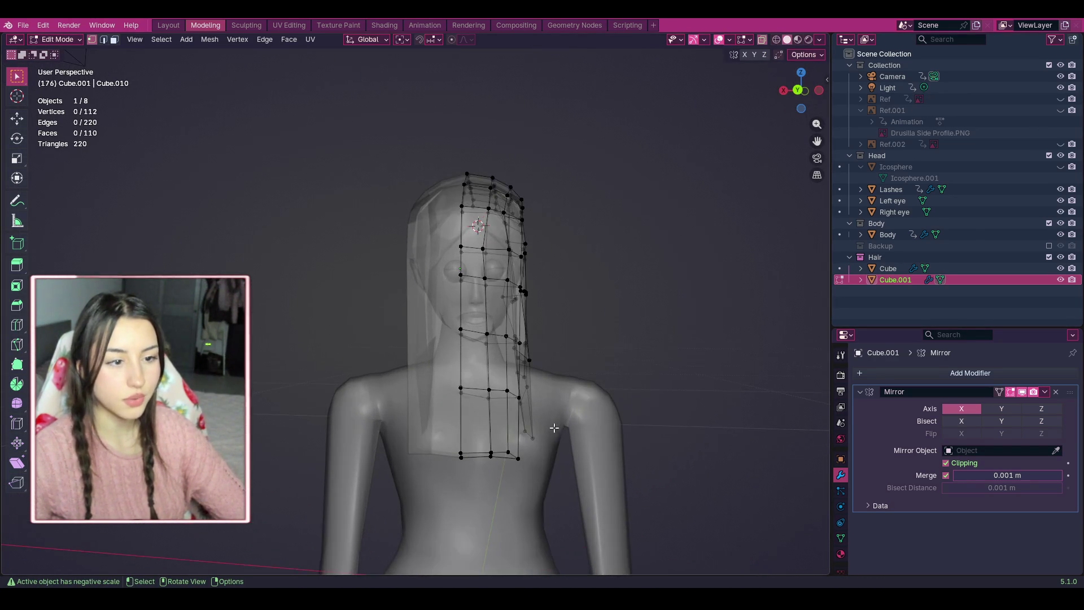
left_click(819, 91)
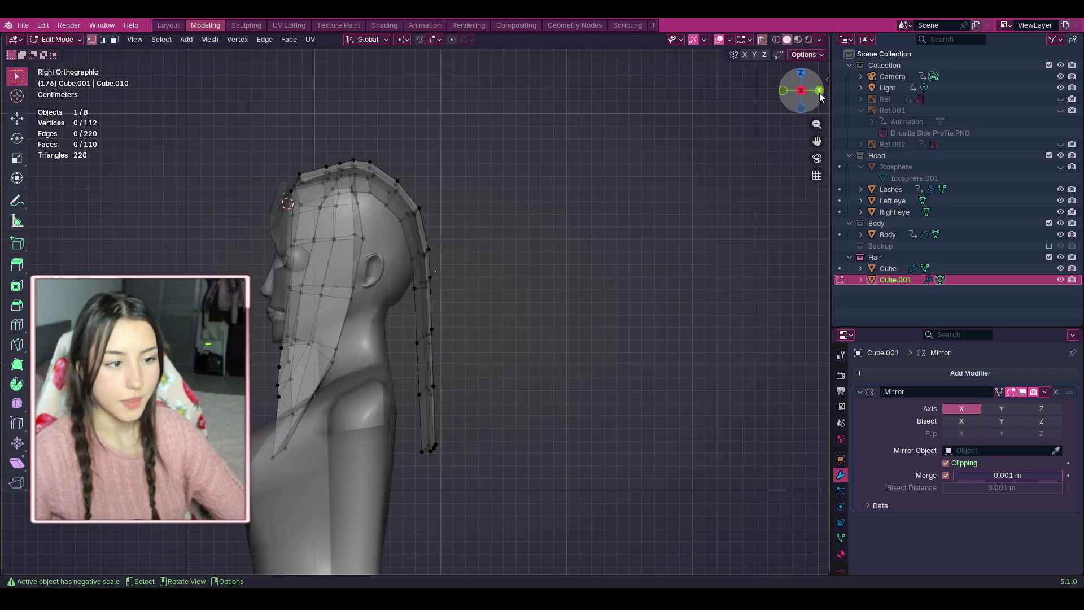
left_click(820, 96)
left_click(820, 94)
left_click_drag(436, 471, 357, 311)
left_click(363, 391)
left_click_drag(388, 278, 415, 299)
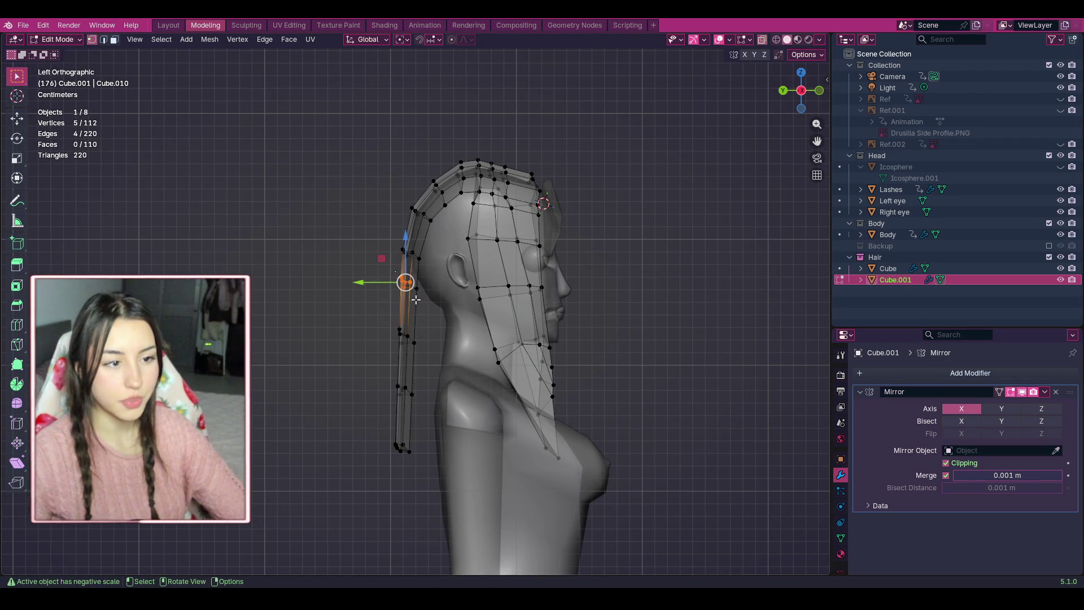
mouse_move(367, 271)
left_mouse_down()
mouse_move(414, 294)
mouse_move(366, 314)
mouse_move(425, 475)
left_mouse_up()
key("g")
left_click(414, 288)
Move the strand's lower and middle vertices closer along the neck.
key("g")
left_click(416, 390)
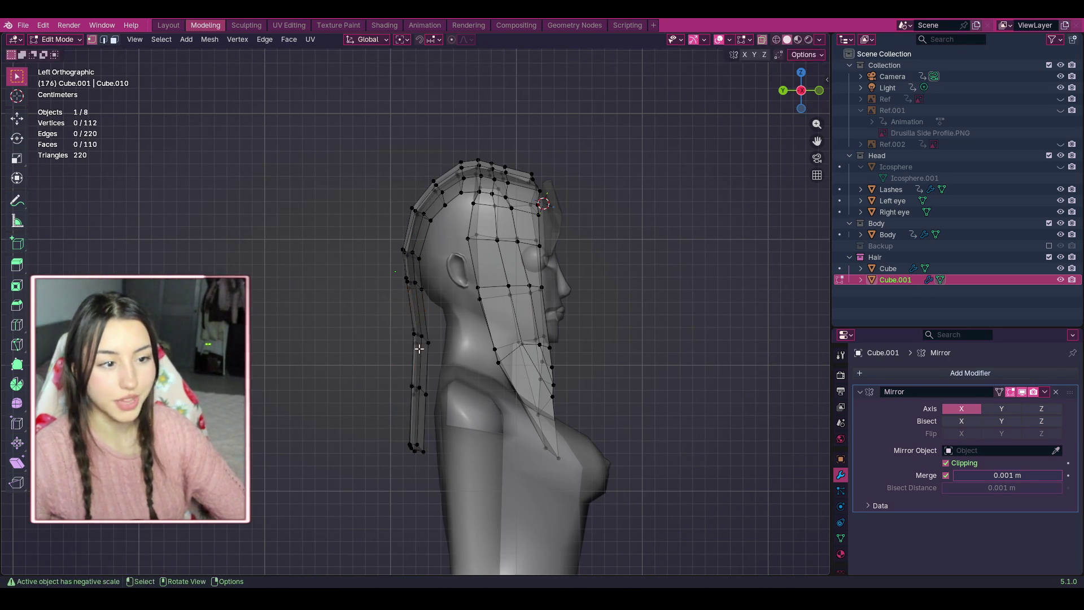
left_click_drag(393, 312, 440, 347)
key("g")
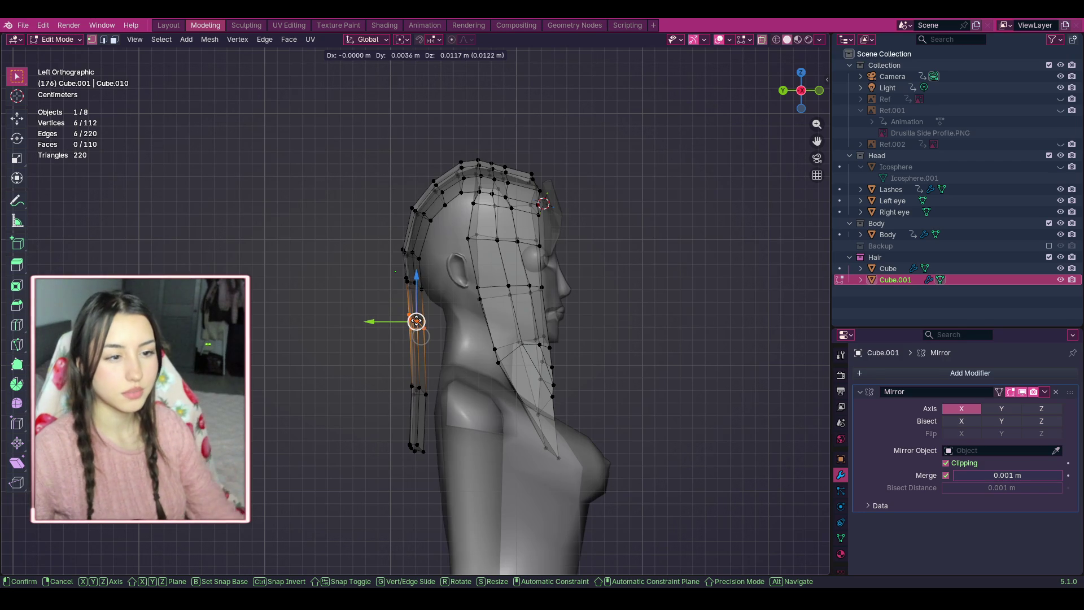
left_click(416, 320)
Reposition six lower strand vertices and nudge the tip vertices, then return to the back view.
left_click(452, 243)
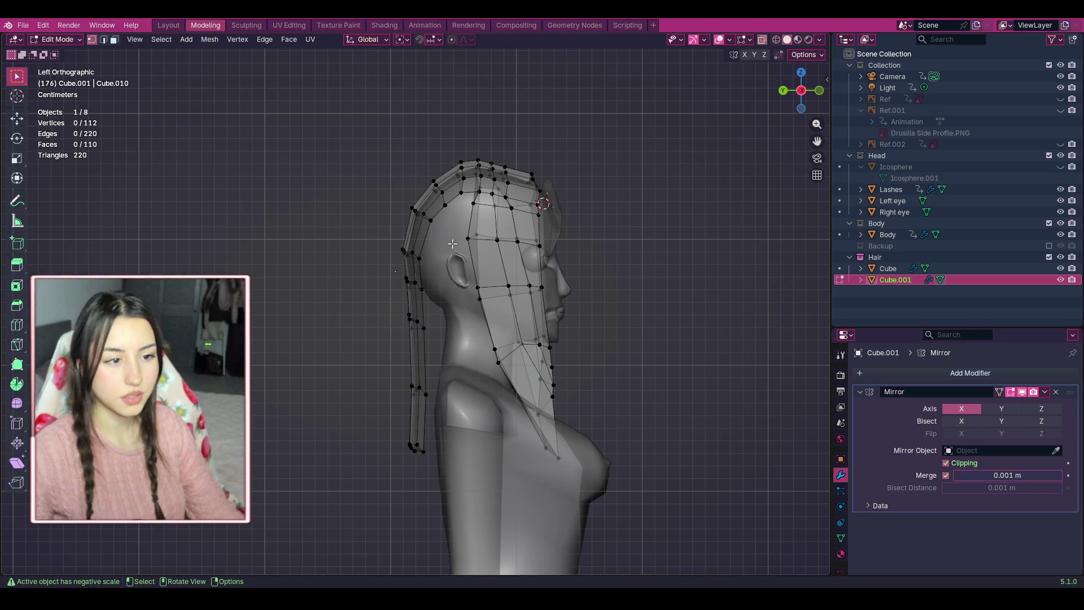
mouse_move(394, 366)
left_mouse_down()
mouse_move(432, 405)
mouse_move(416, 435)
mouse_move(429, 458)
left_mouse_up()
key("g")
left_click(424, 370)
left_click(421, 372, "shift")
key("g")
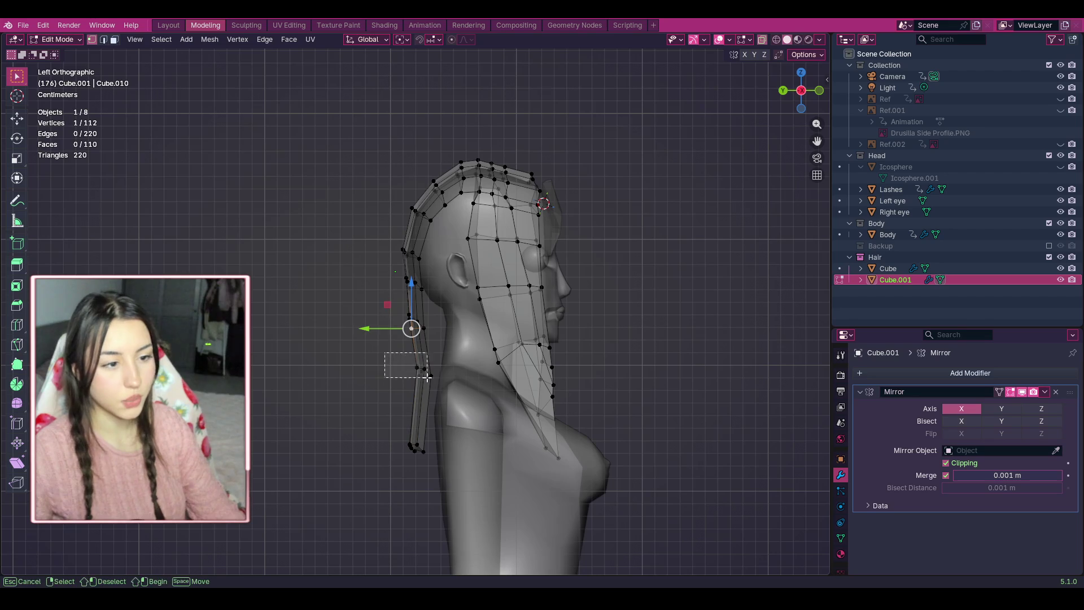
left_click(389, 368)
left_click(593, 237)
left_click(820, 91)
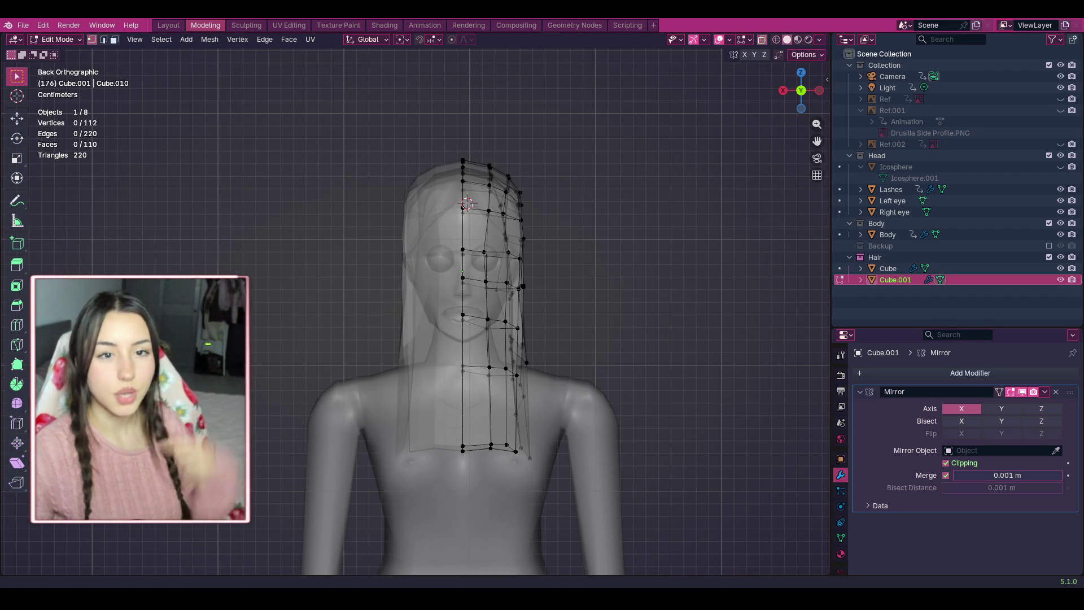
In solid shading, select the lower strand vertices from the side and shift them slightly right.
left_click(762, 40)
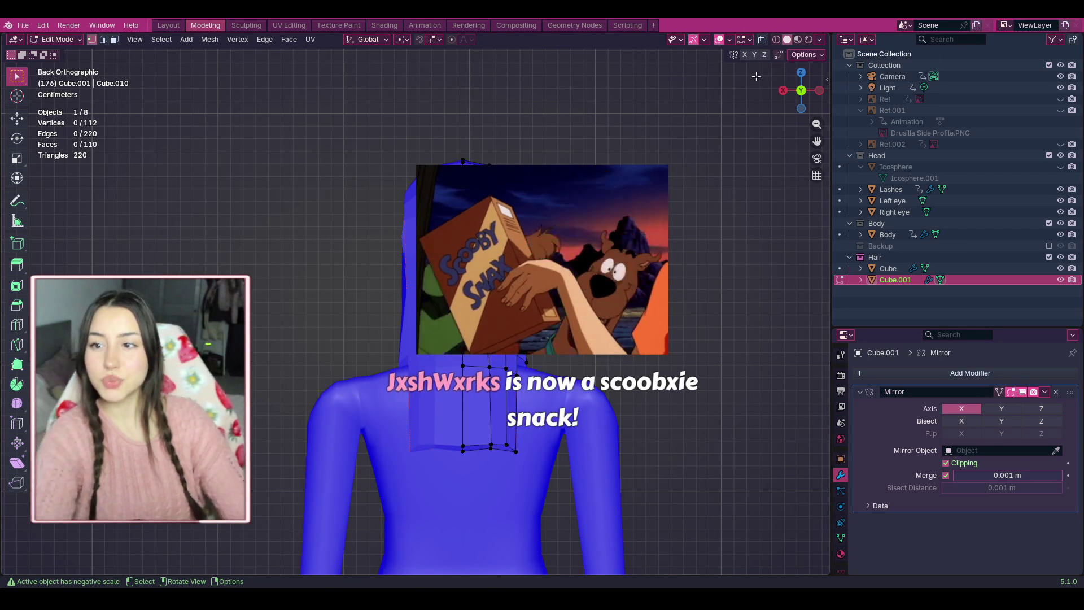
mouse_move(546, 467)
left_mouse_down()
mouse_move(476, 415)
mouse_move(496, 443)
mouse_move(461, 391)
mouse_move(537, 467)
mouse_move(478, 406)
mouse_move(538, 429)
left_mouse_up()
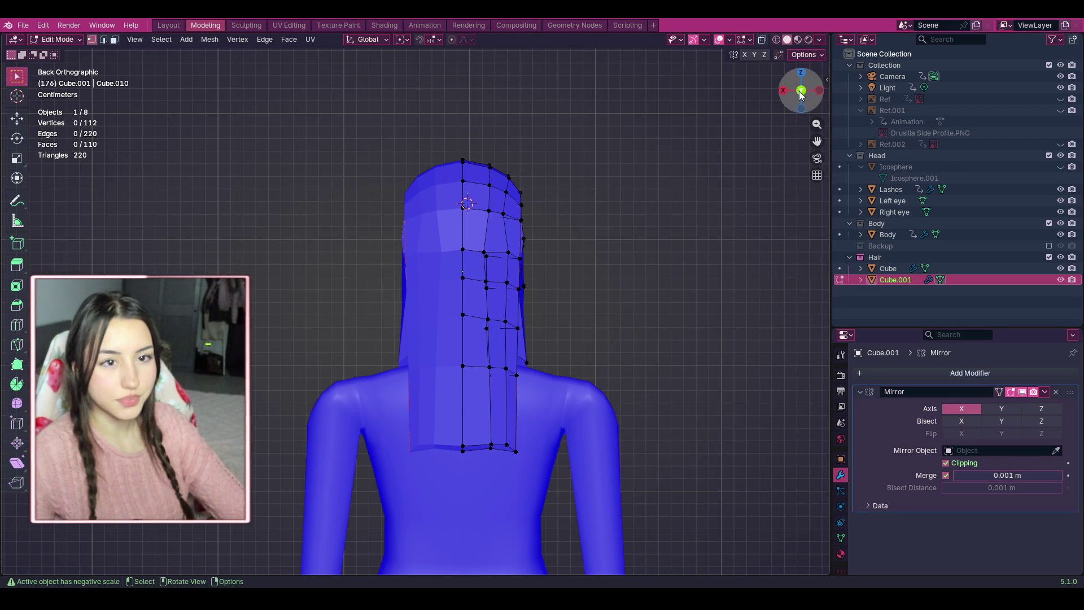
left_click(819, 90)
left_click_drag(455, 484, 365, 305)
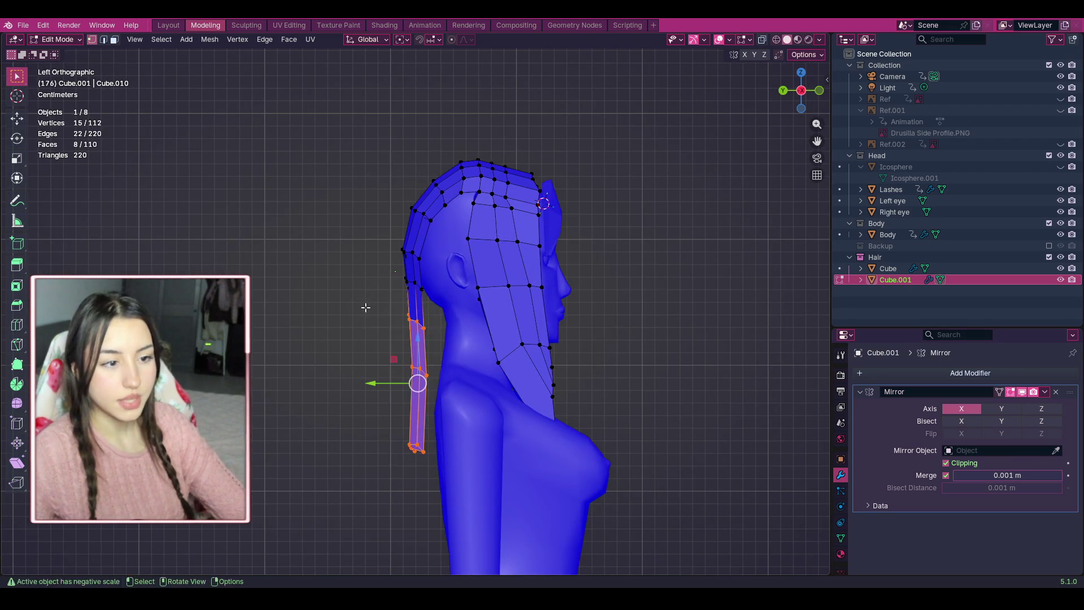
left_click(782, 90)
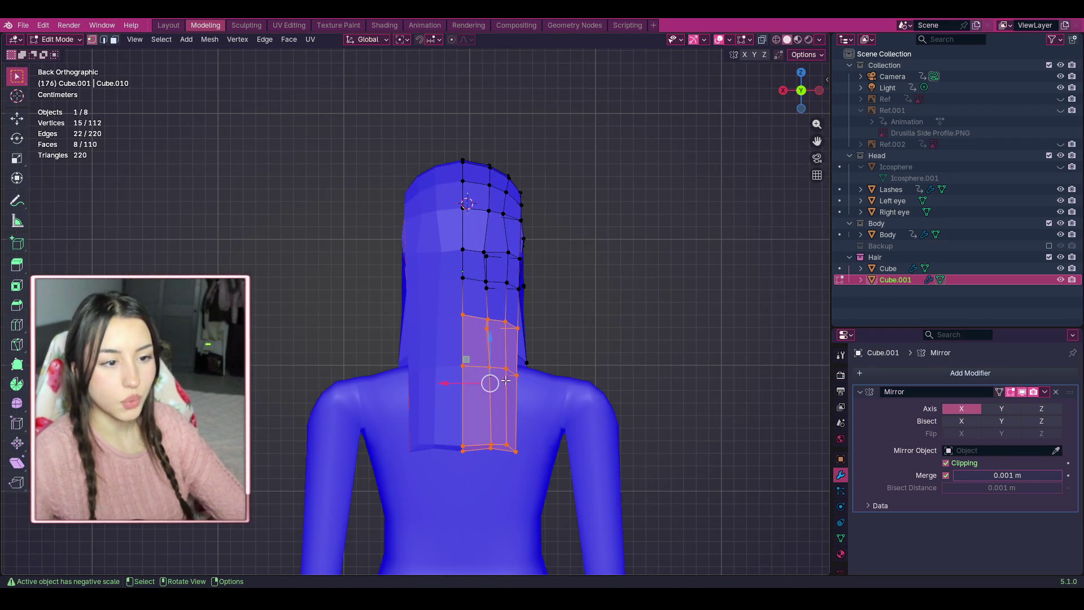
left_click_drag(491, 383, 497, 382)
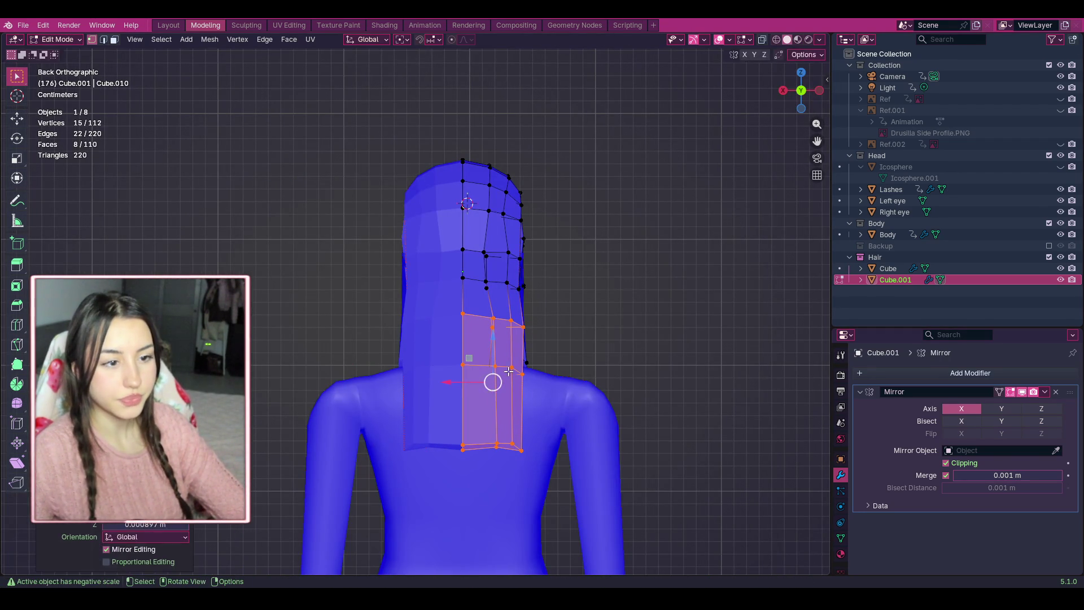
Box-select the strand's top vertices and shift them right in back view.
left_click(819, 90)
key("b")
left_click_drag(390, 274, 389, 274)
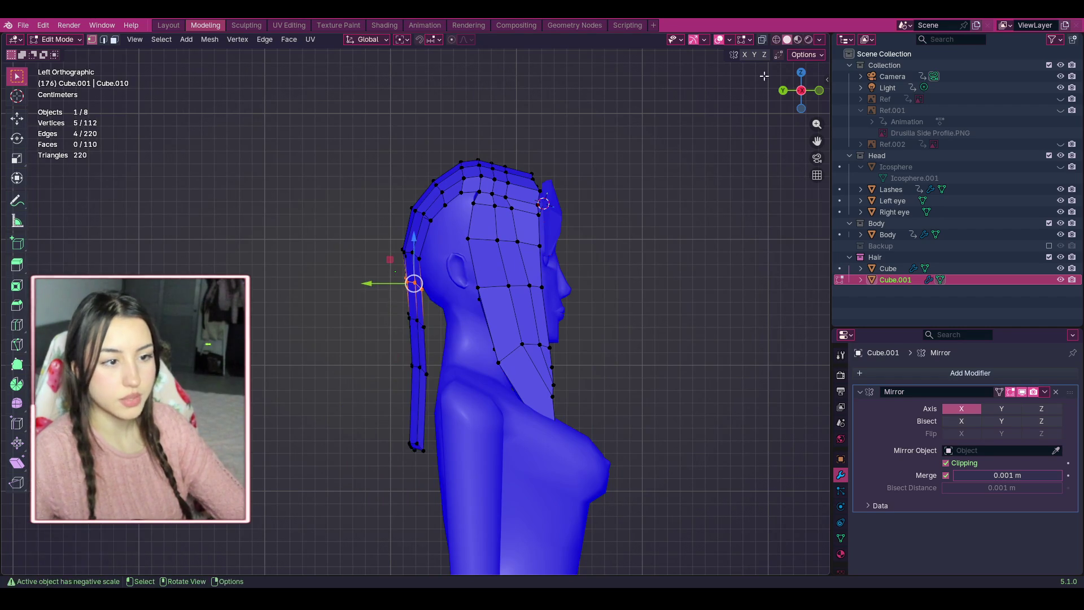
left_click(801, 90)
left_click(819, 90)
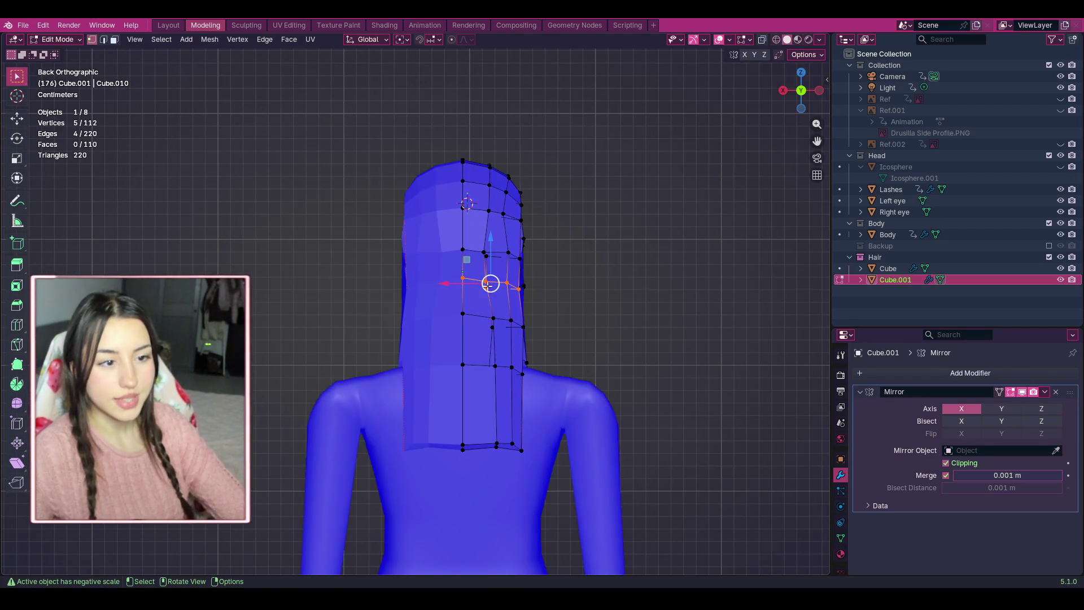
left_click_drag(489, 283, 491, 281)
scroll(617, 275, "down", 2)
left_click(617, 275)
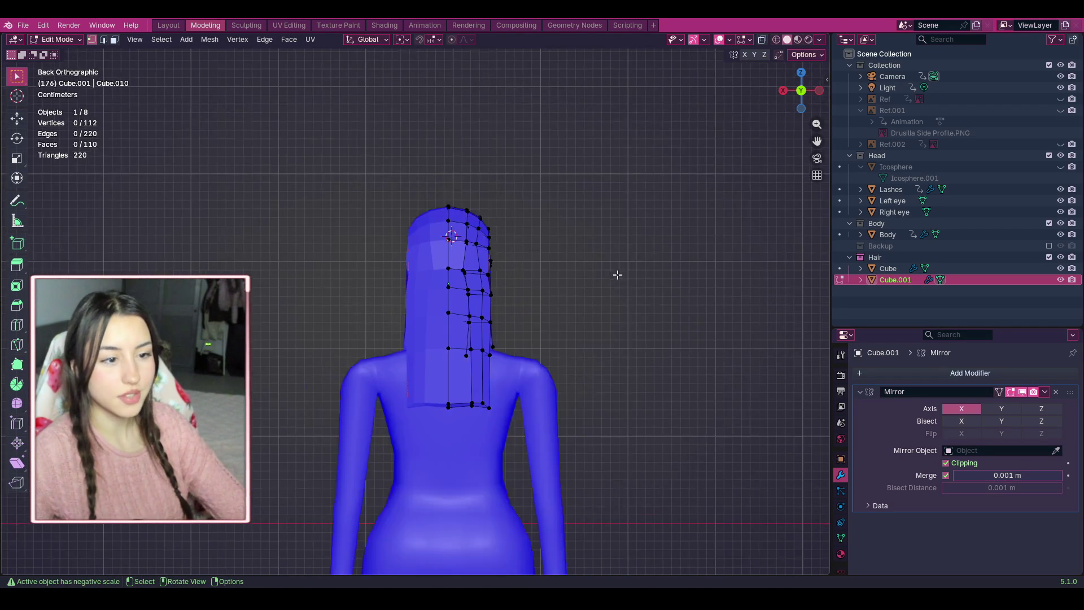
scroll(641, 215, "up", 1)
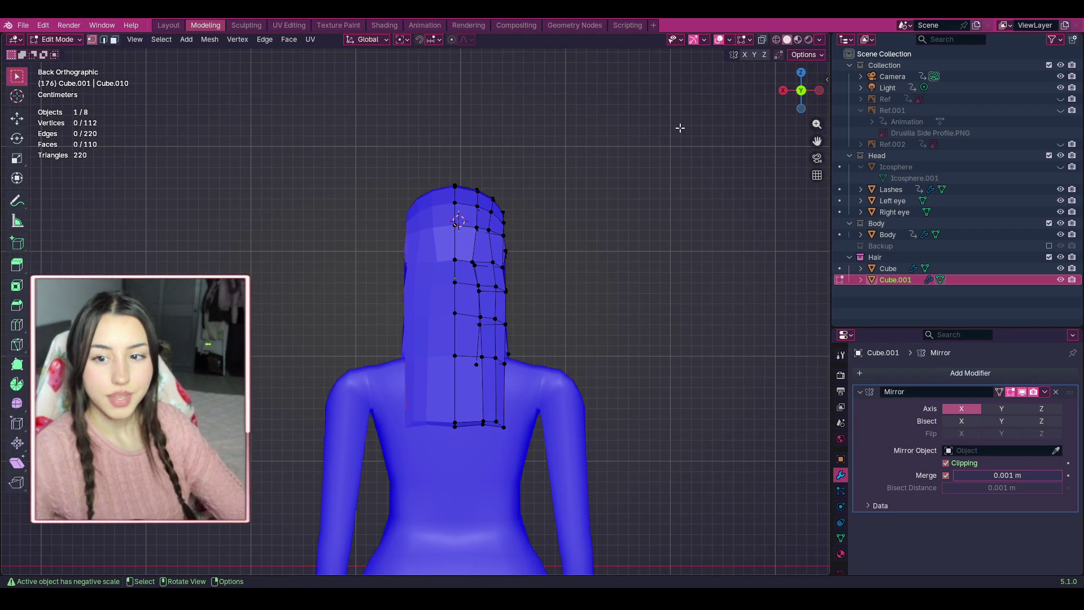
Nudge another row of top vertices sideways along X, then orbit to the strand beside the ear.
left_click(819, 90)
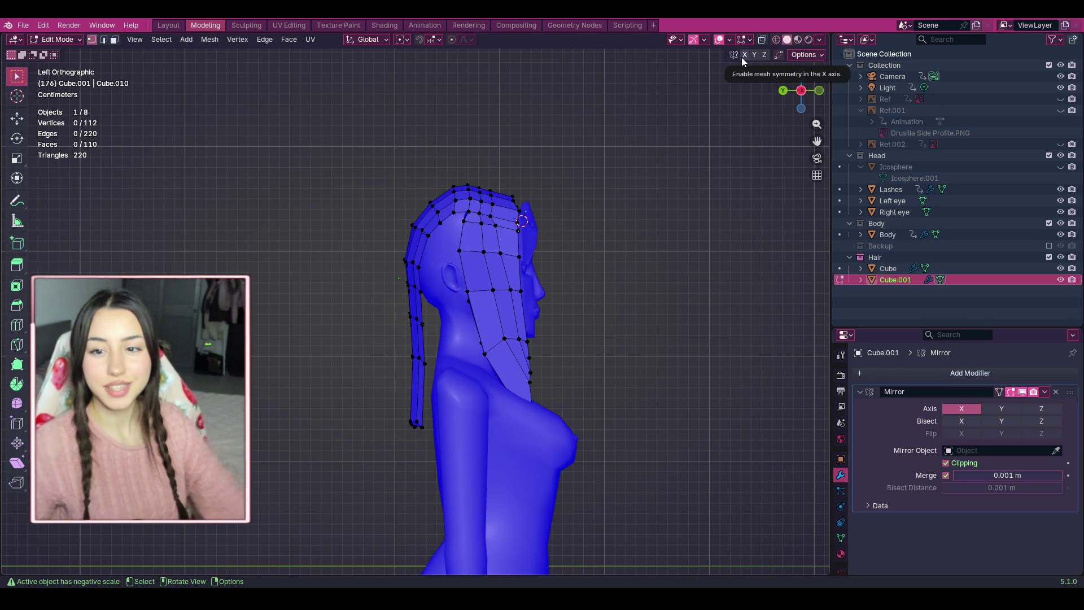
scroll(435, 288, "up", 1)
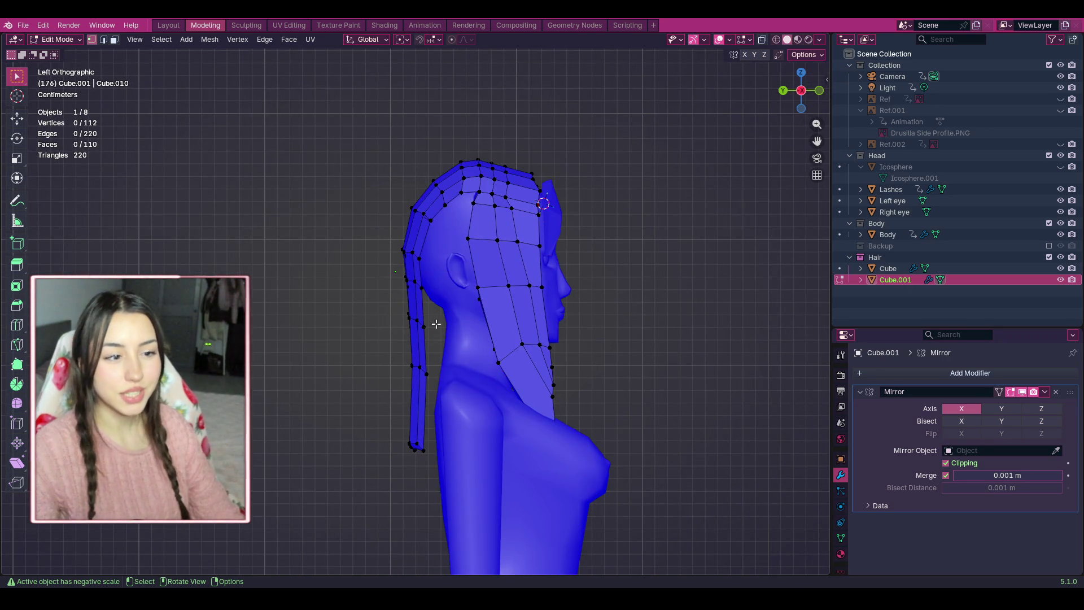
left_click(819, 91)
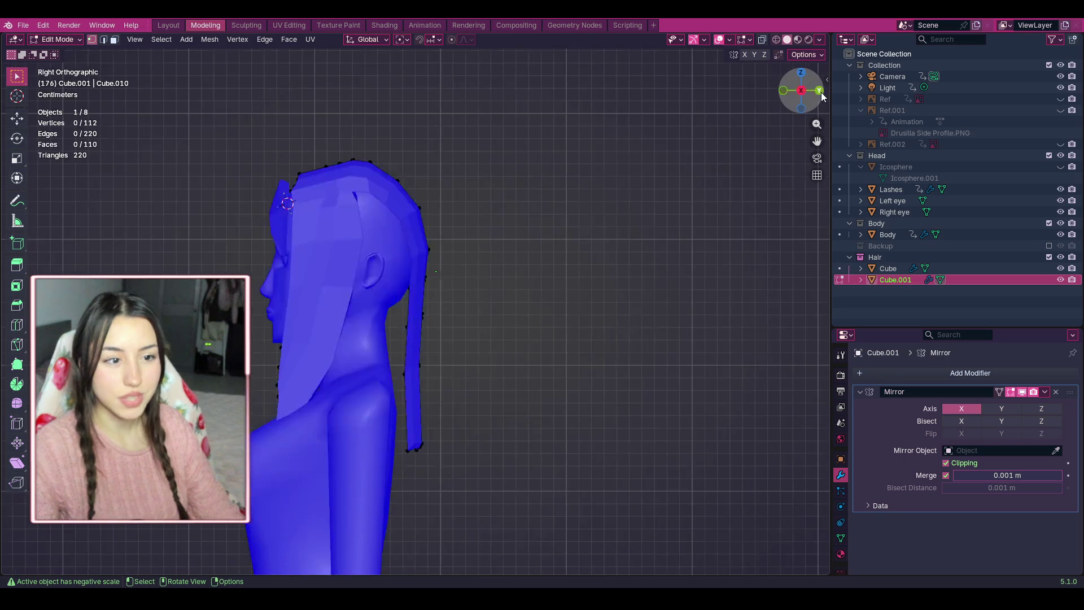
left_click(819, 90)
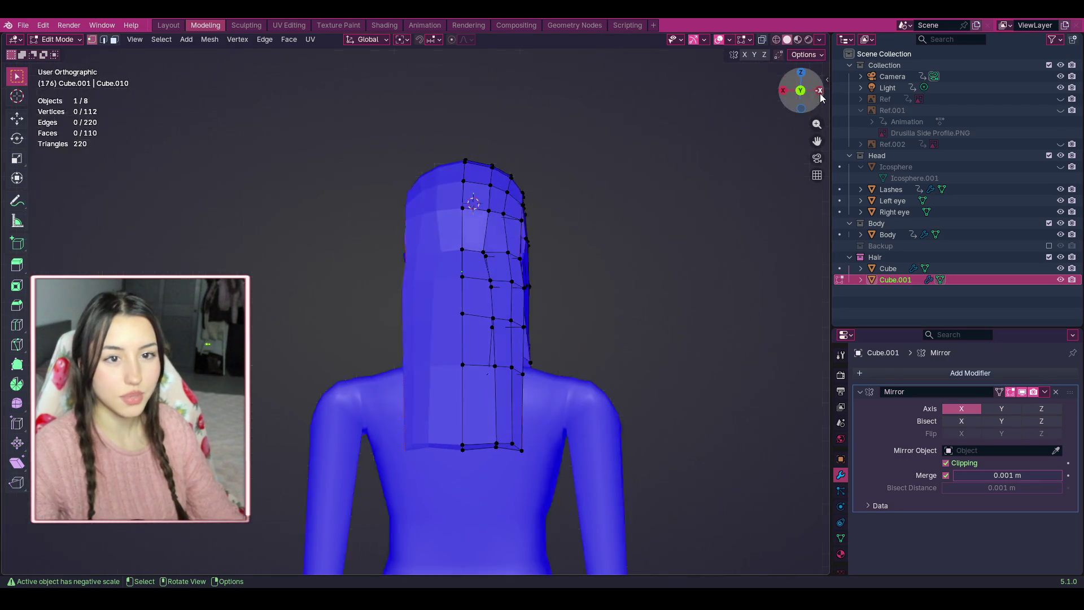
left_click(411, 253, "alt")
left_click(820, 91)
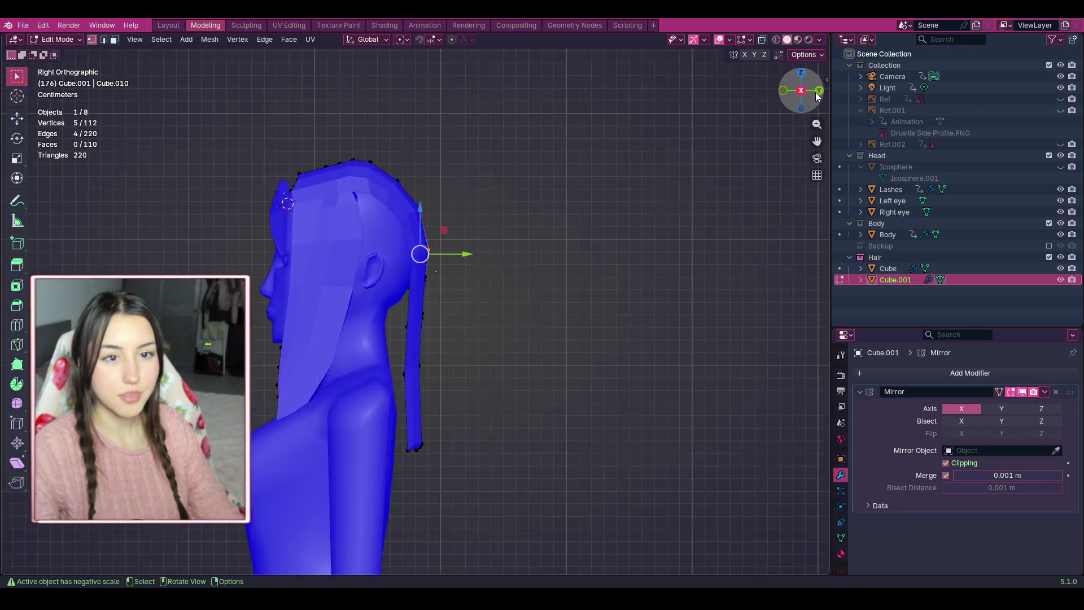
left_click_drag(491, 254, 499, 254)
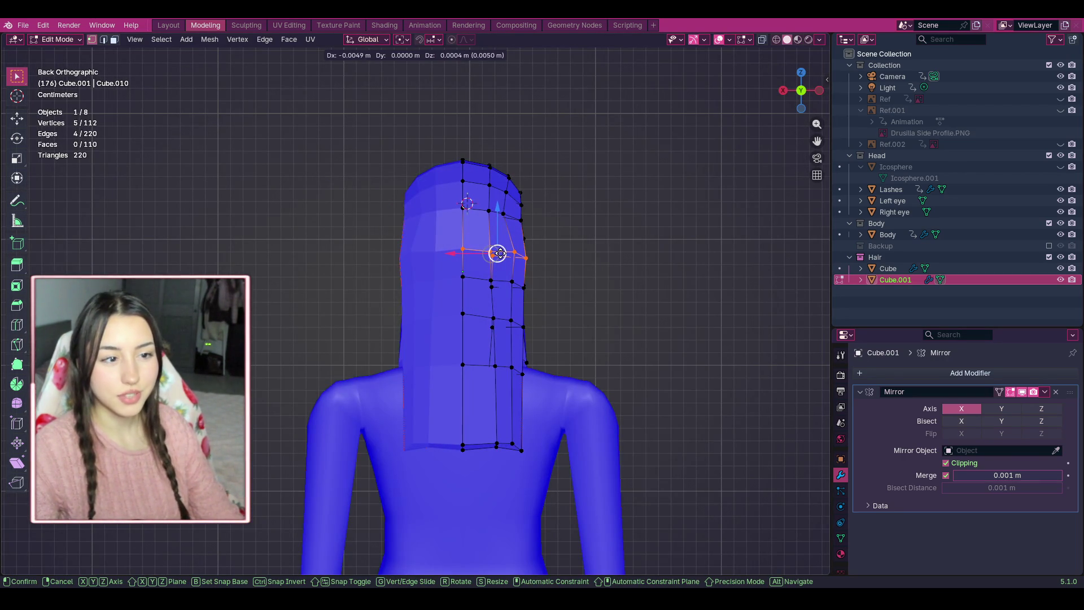
left_click(592, 228)
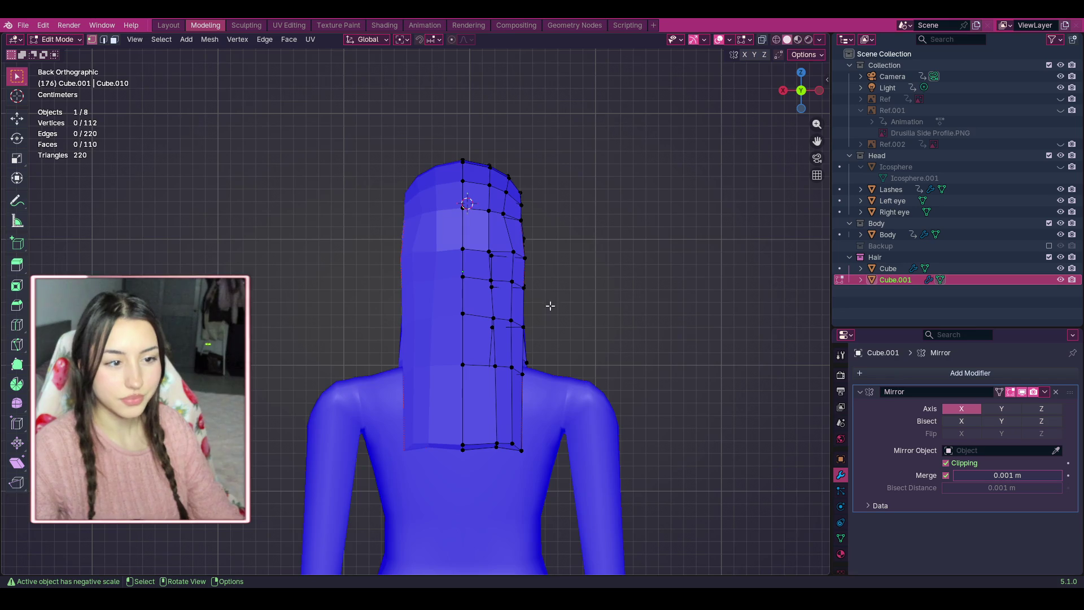
scroll(550, 305, "up", 5)
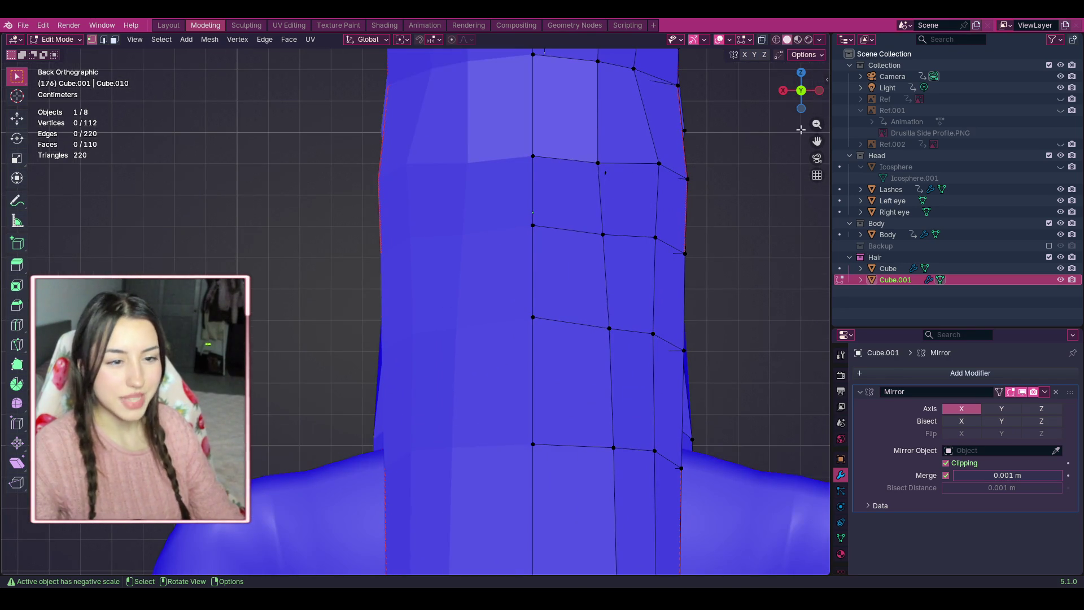
left_click_drag(800, 91, 557, 78)
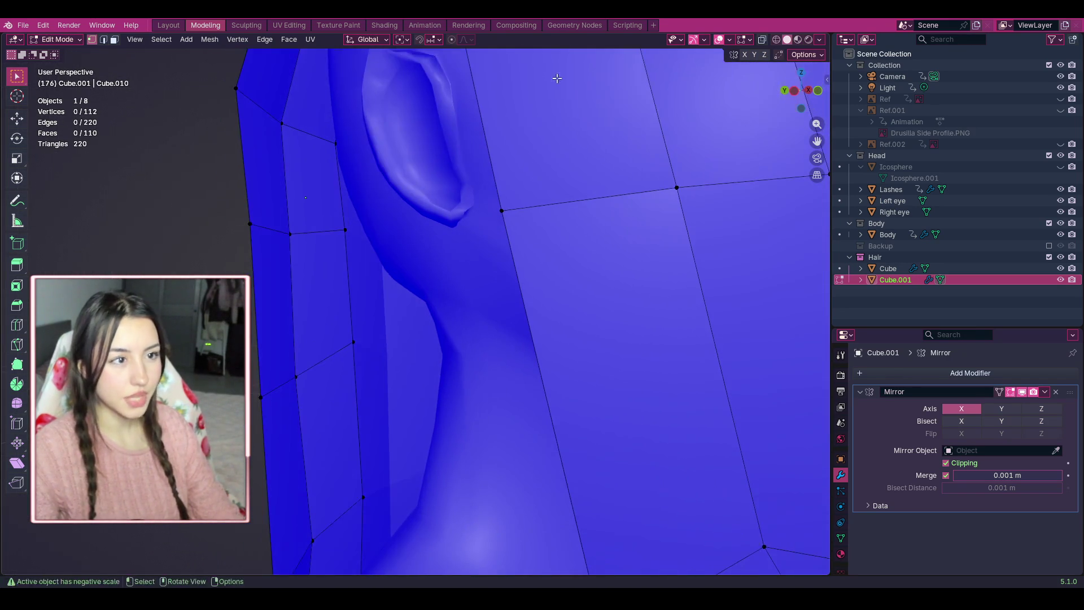
left_click(283, 25)
left_click(317, 27)
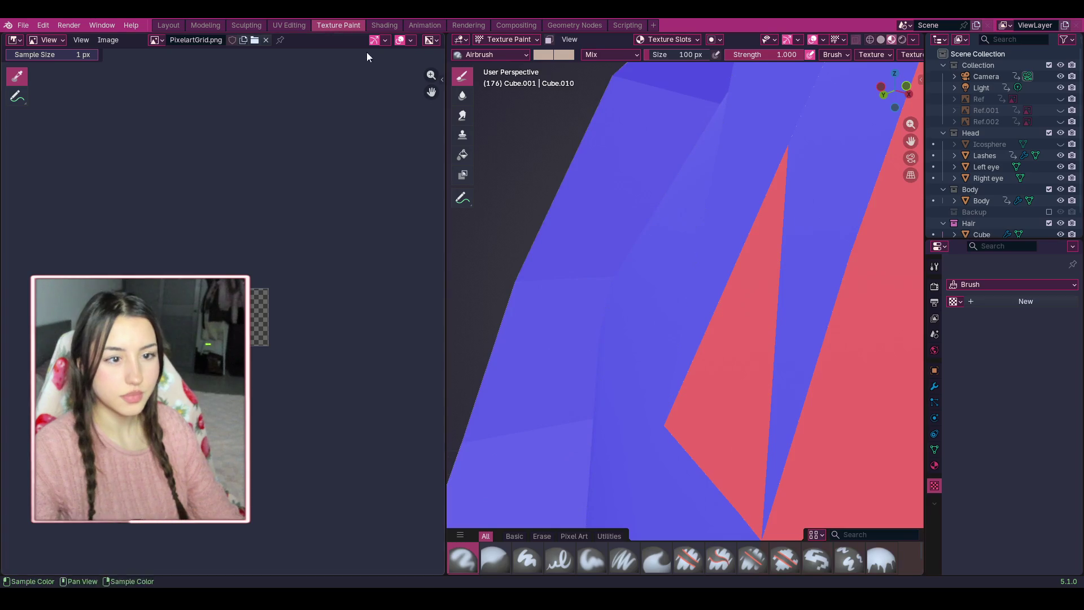
scroll(624, 176, "down", 5)
middle_click_drag(624, 177, 734, 181)
mouse_move(893, 91)
left_mouse_down()
mouse_move(835, 93)
mouse_move(847, 93)
mouse_move(812, 229)
left_mouse_up()
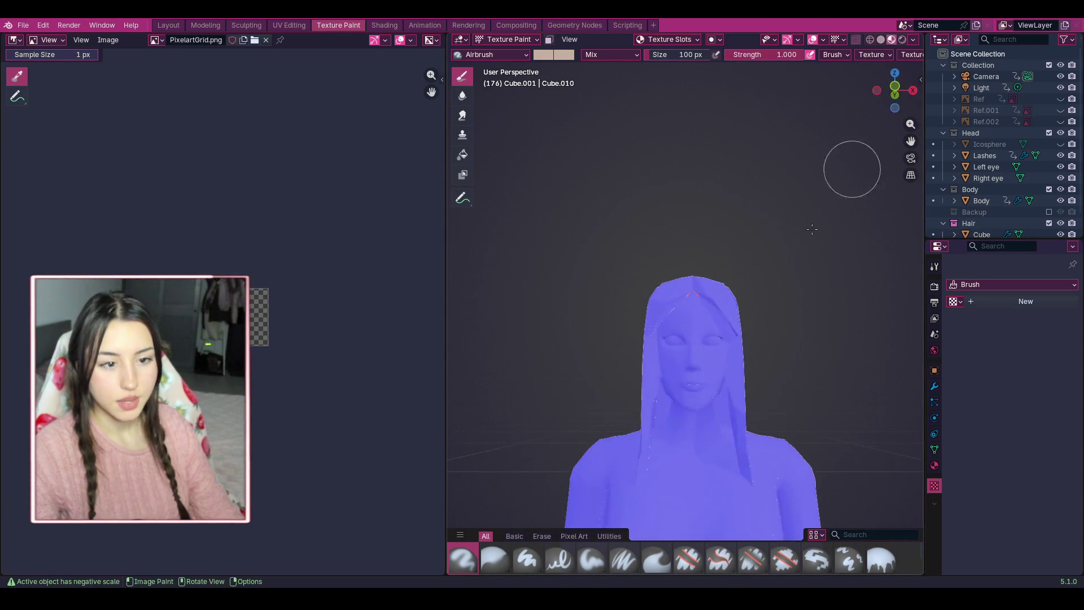
scroll(702, 271, "up", 4)
scroll(716, 249, "down", 8)
left_click_drag(895, 90, 841, 92)
left_click(169, 25)
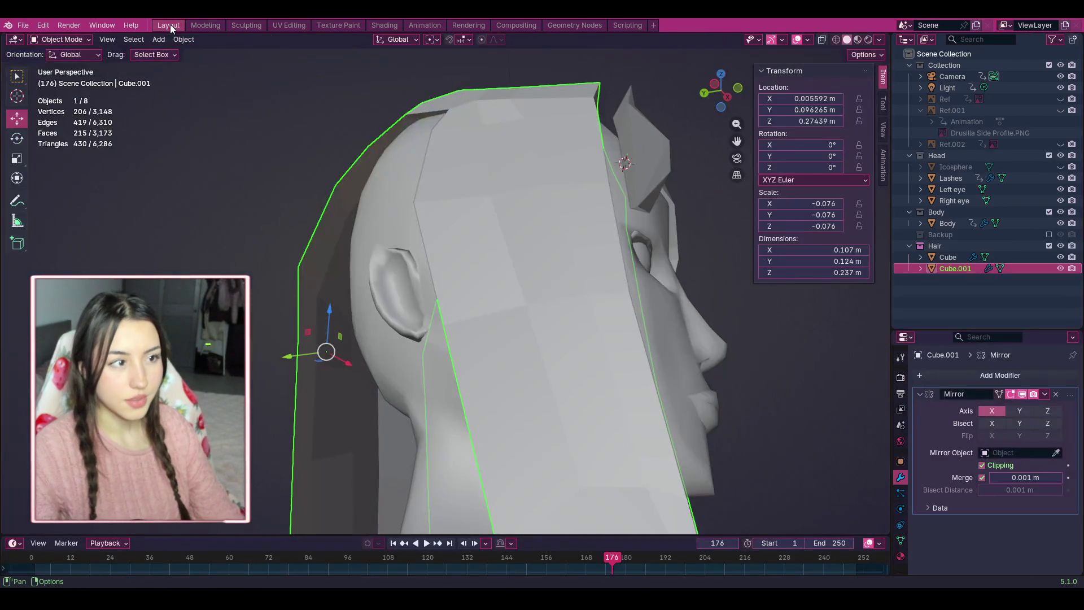
scroll(659, 140, "down", 3)
mouse_move(734, 91)
left_mouse_down()
mouse_move(706, 101)
mouse_move(660, 171)
left_mouse_up()
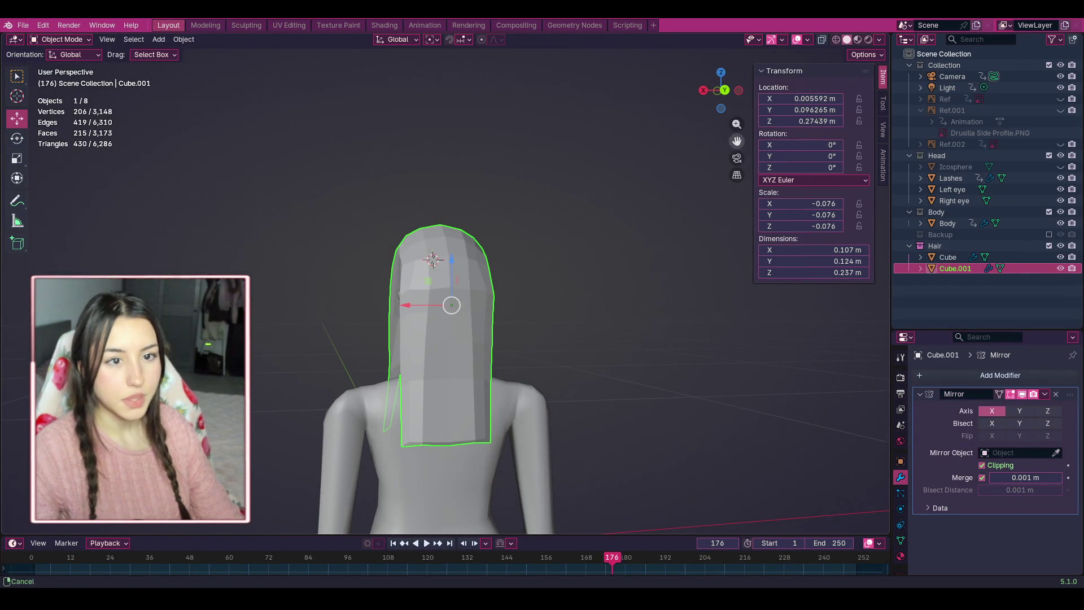
left_click_drag(724, 92, 646, 102)
scroll(648, 113, "up", 4)
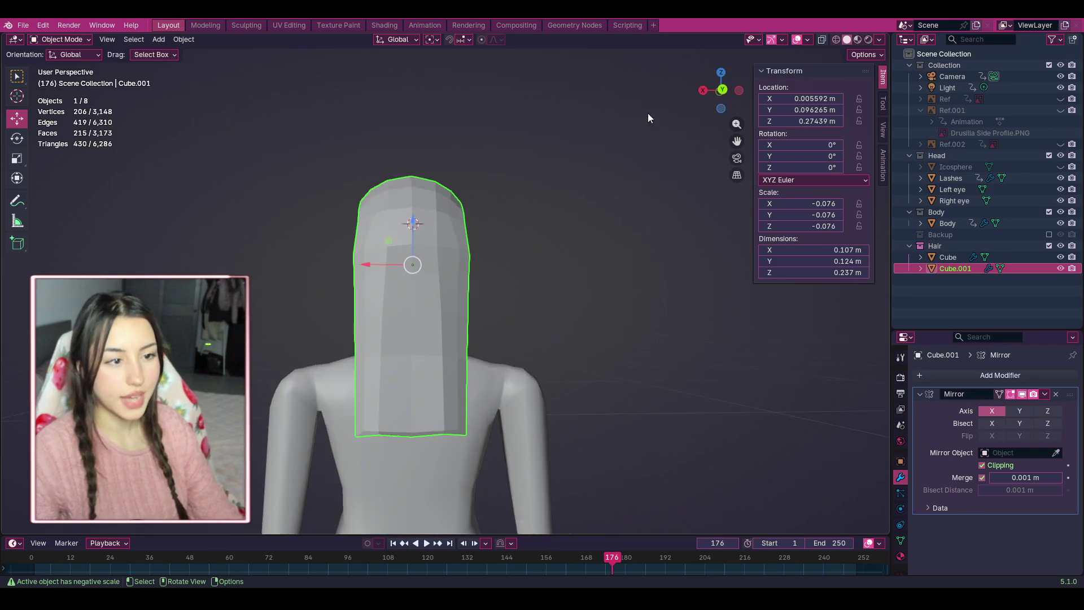
left_click(836, 39)
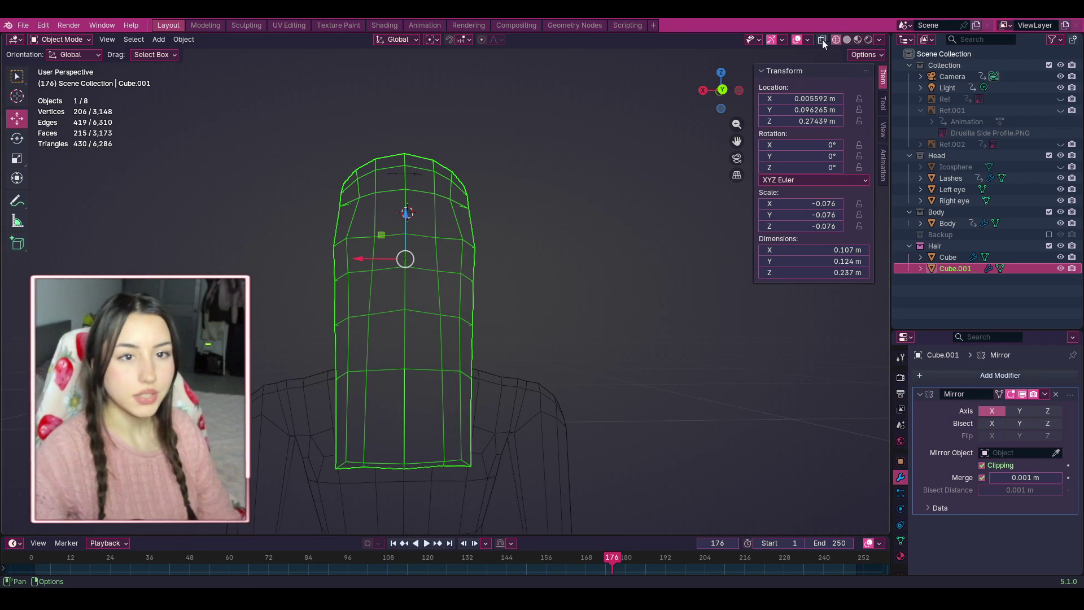
key("shift+z")
scroll(563, 162, "down", 2)
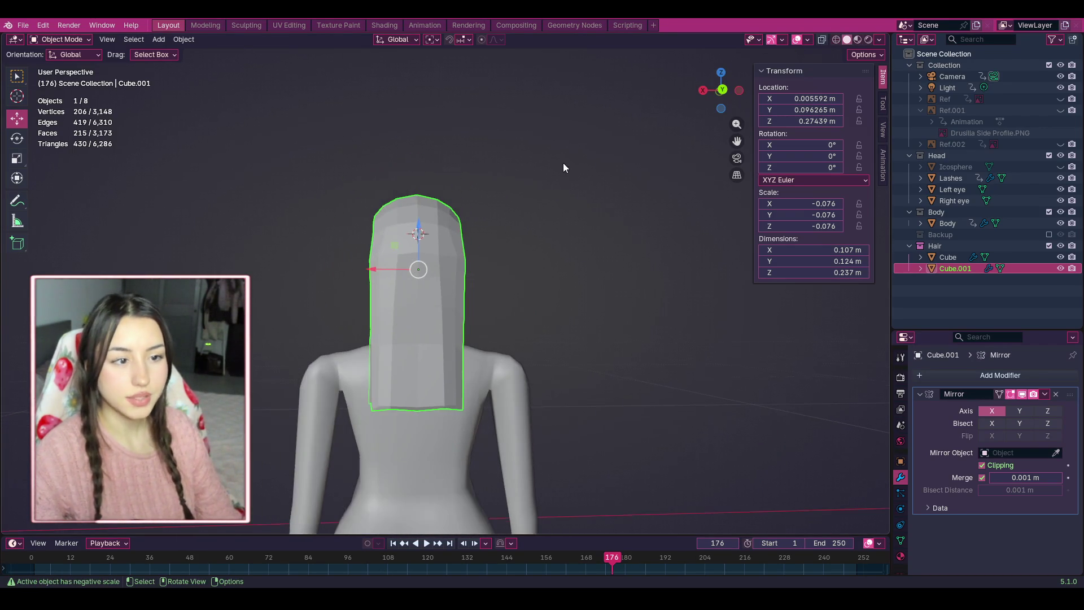
left_click_drag(742, 107, 738, 99)
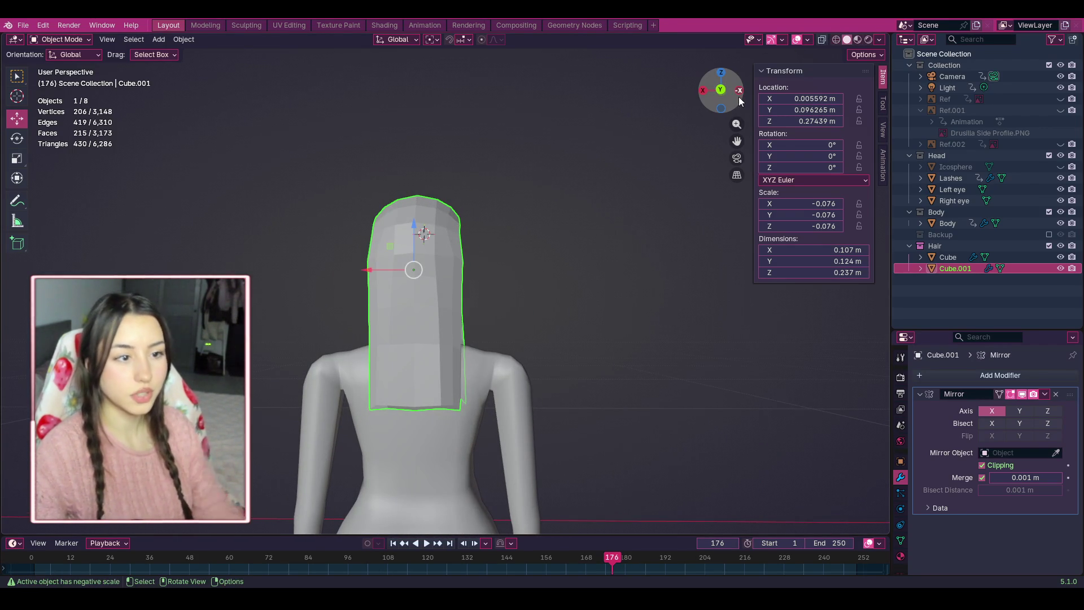
key("ctrl+Tab")
scroll(421, 421, "down", 2)
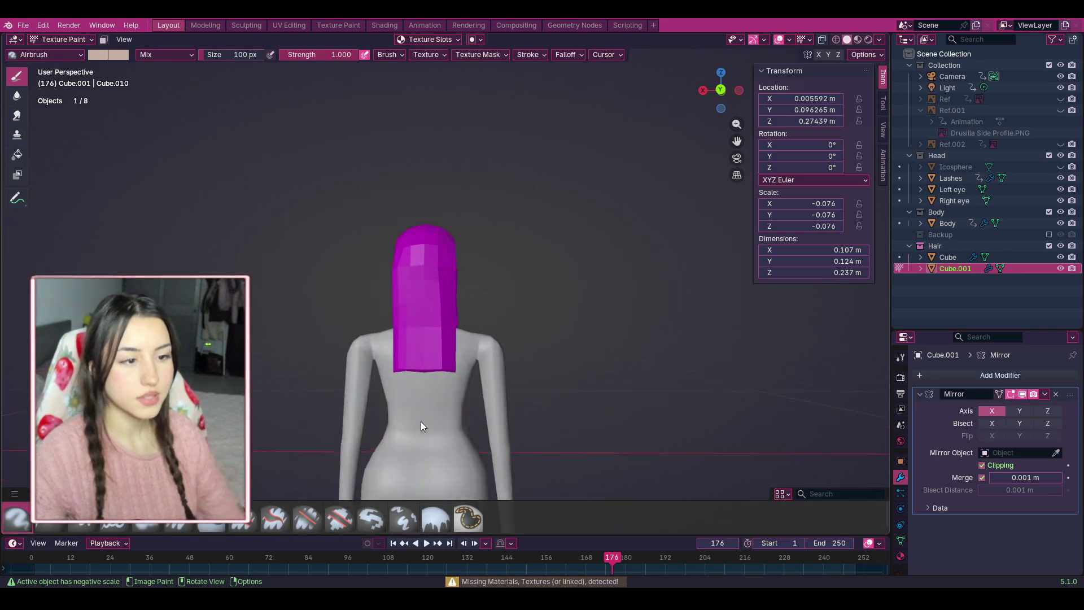
scroll(421, 422, "up", 4)
left_click(198, 25)
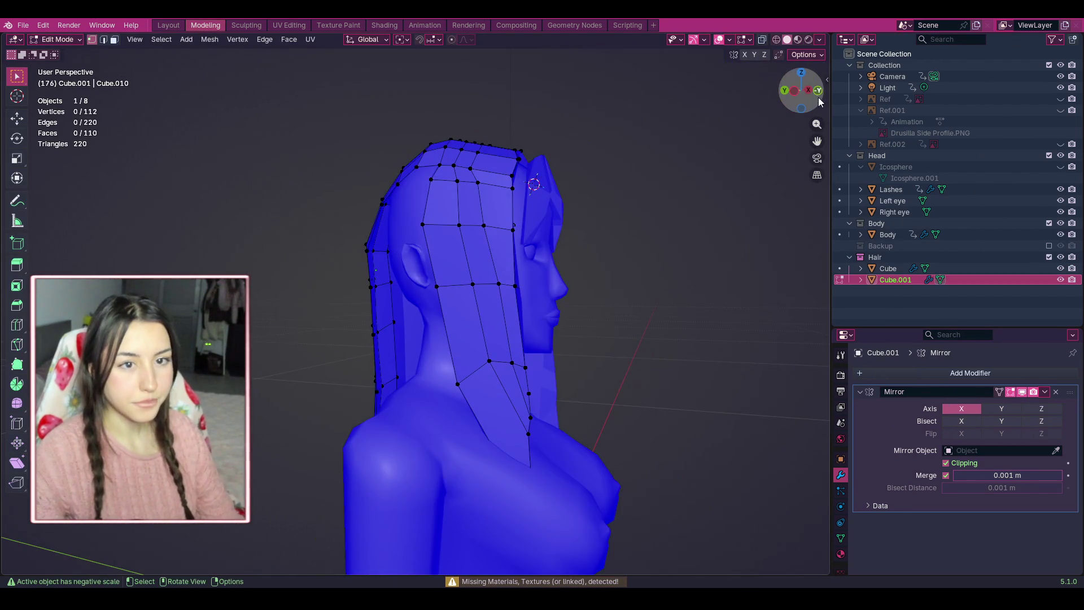
left_click_drag(802, 91, 823, 96)
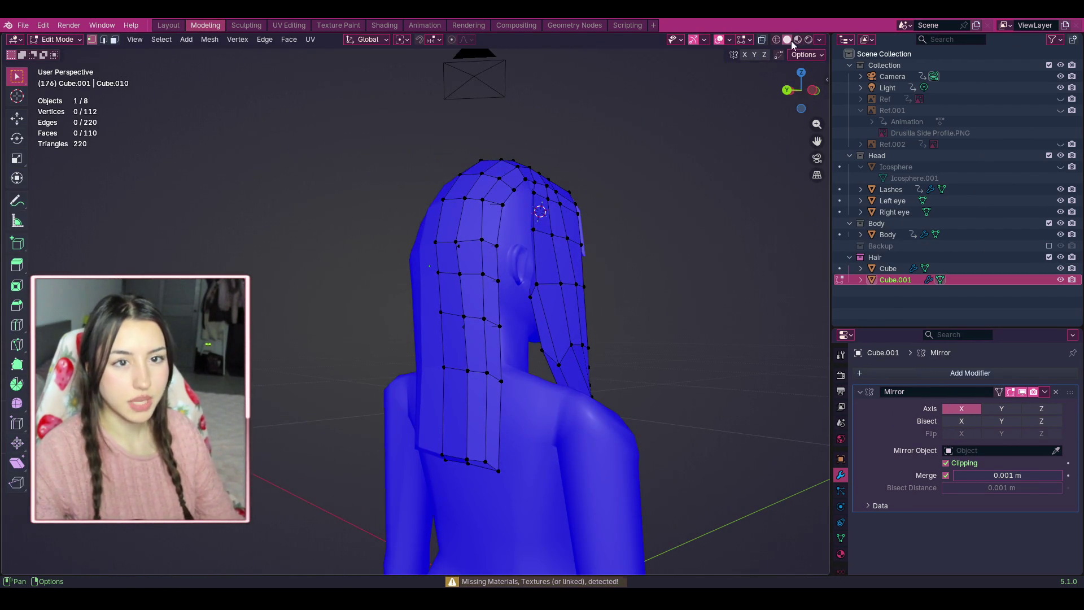
Try white and rainbow matcaps in Viewport Shading, then settle on a shiny grey one.
left_click(821, 40)
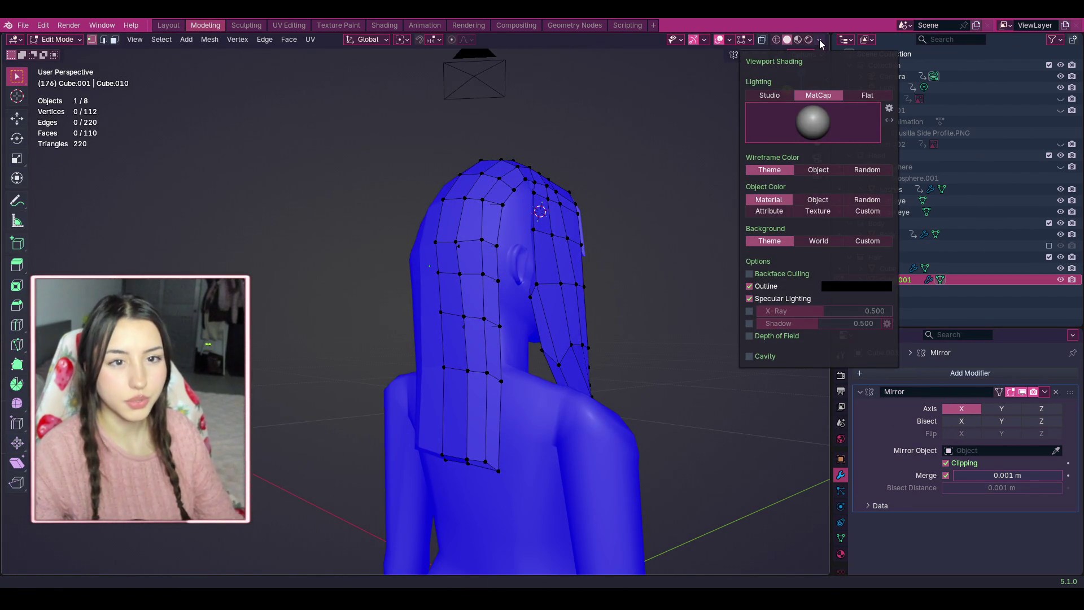
left_click(767, 96)
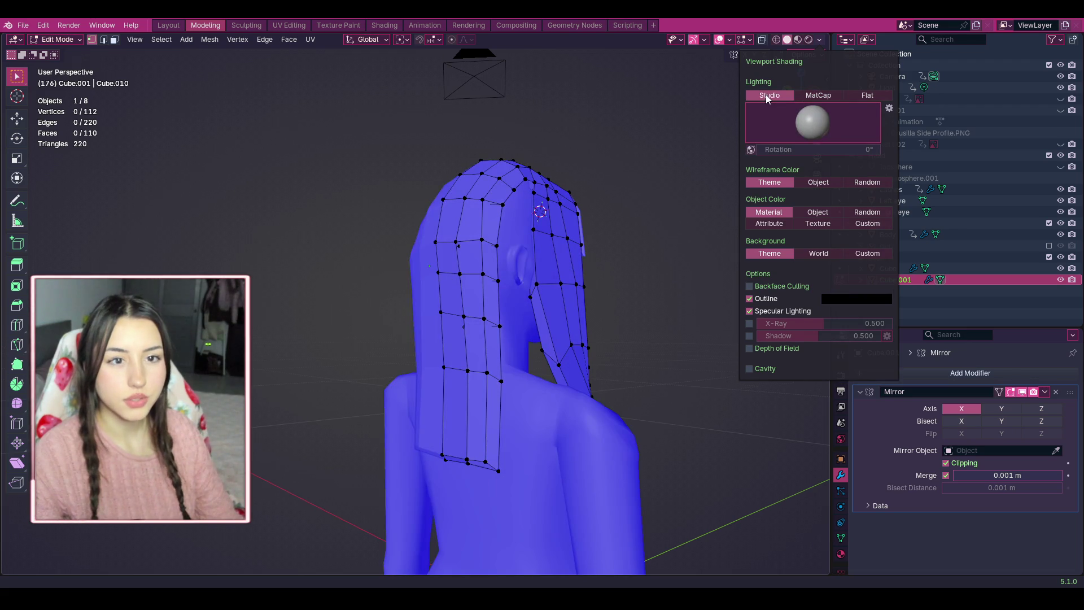
left_click(800, 96)
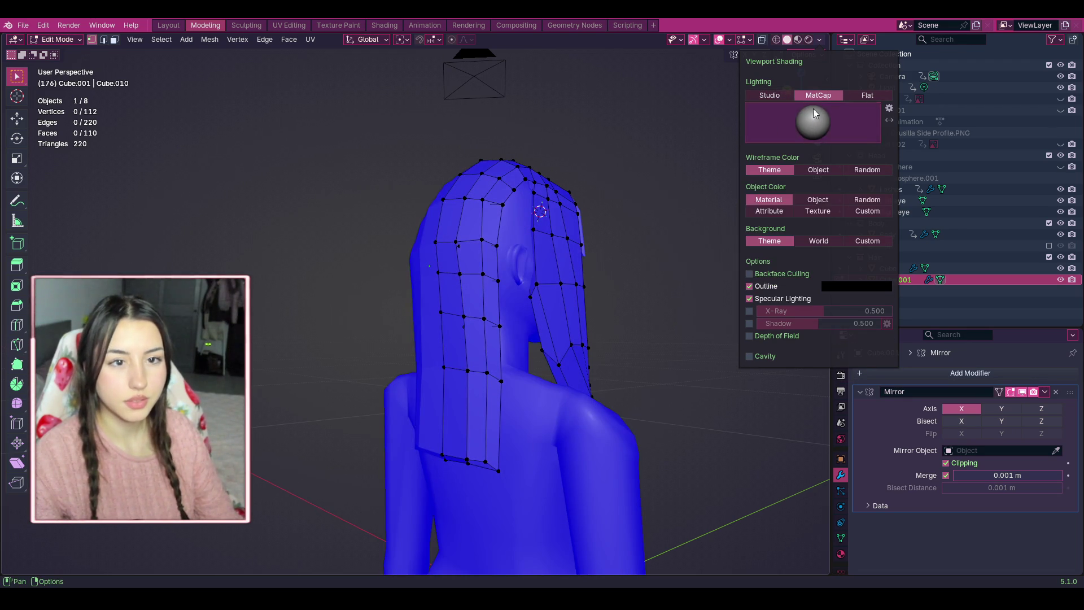
left_click(812, 112)
left_click(822, 237)
left_click(813, 122)
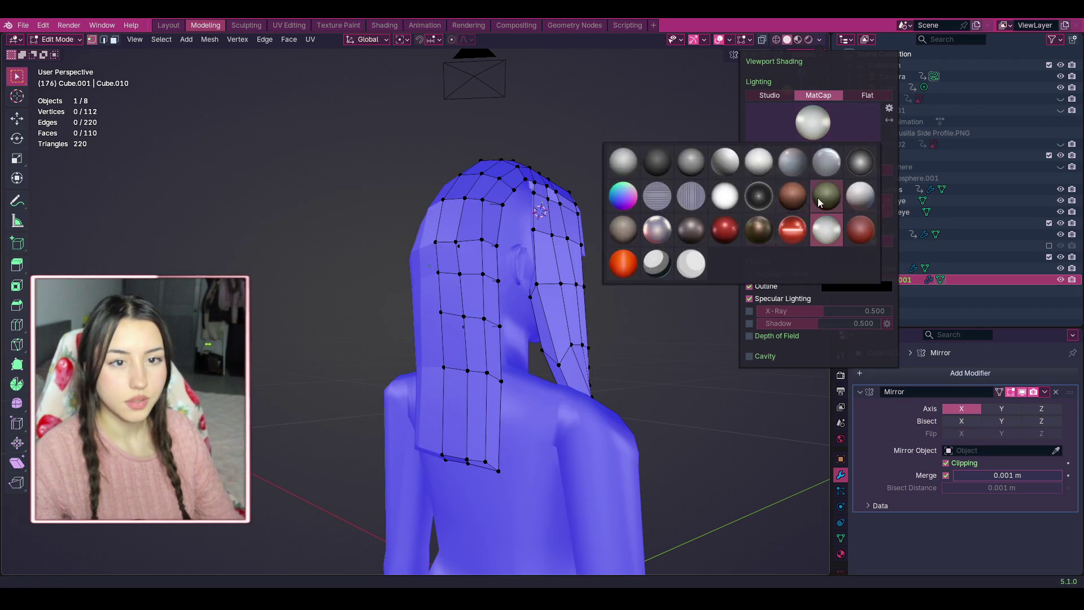
left_click(622, 195)
left_click(821, 136)
left_click(822, 158)
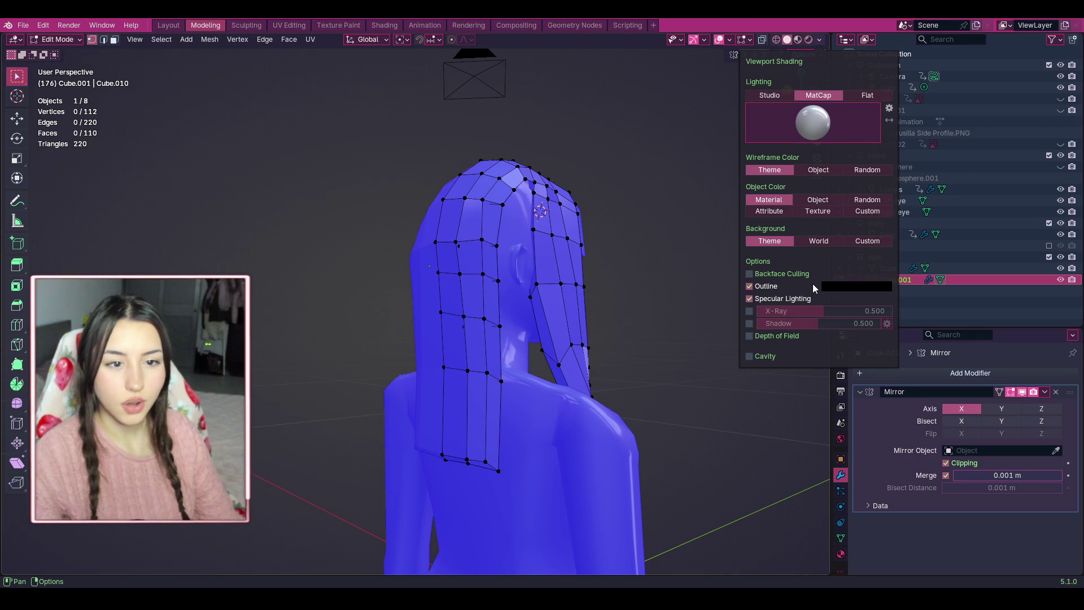
Compare Studio and Flat lighting before returning to MatCap.
left_click(781, 96)
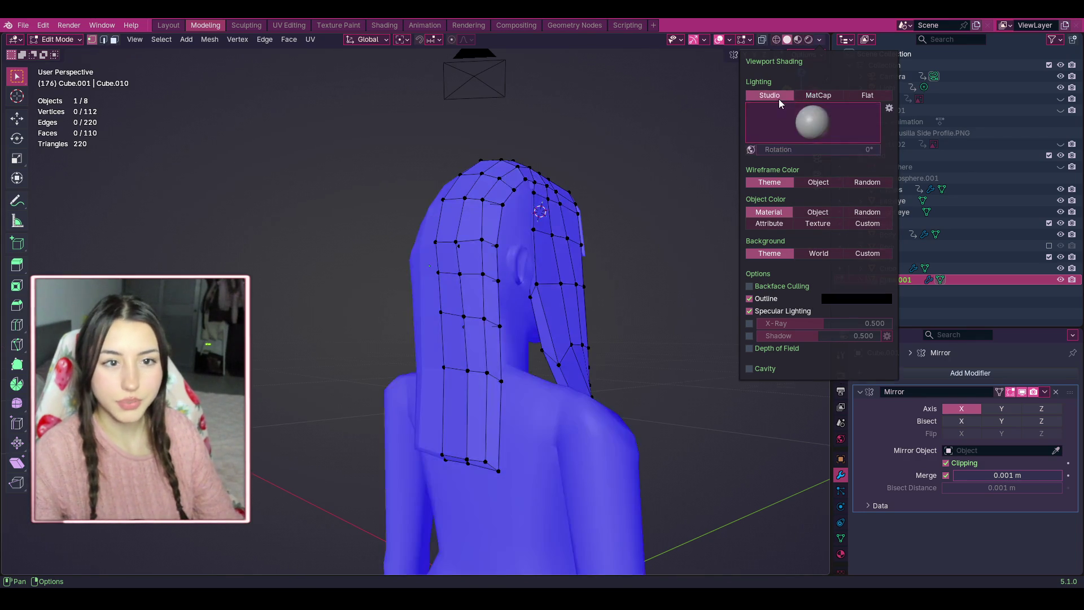
left_click(869, 96)
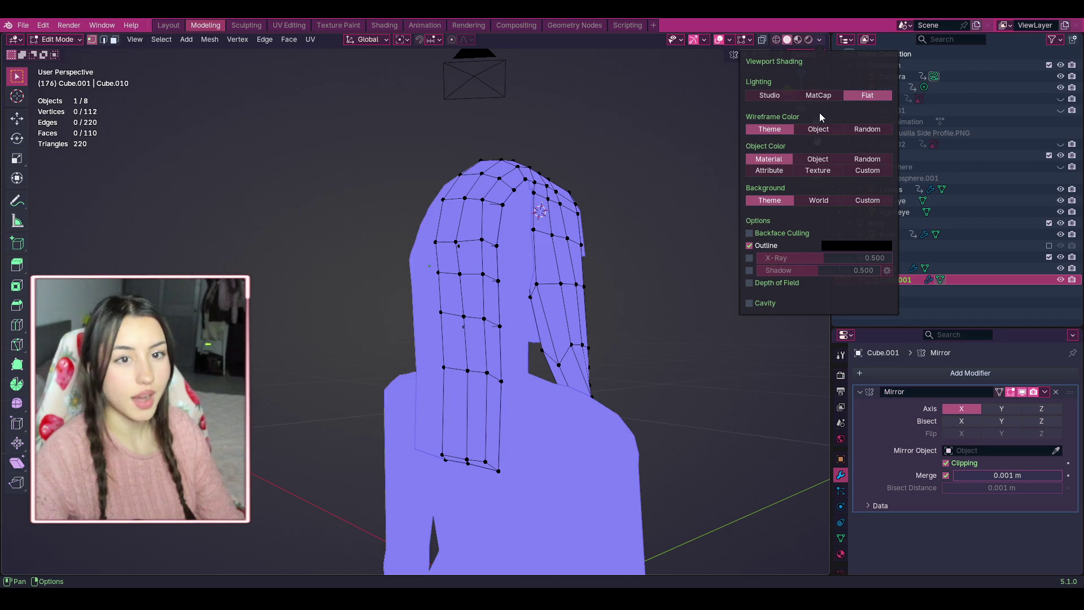
left_click(818, 96)
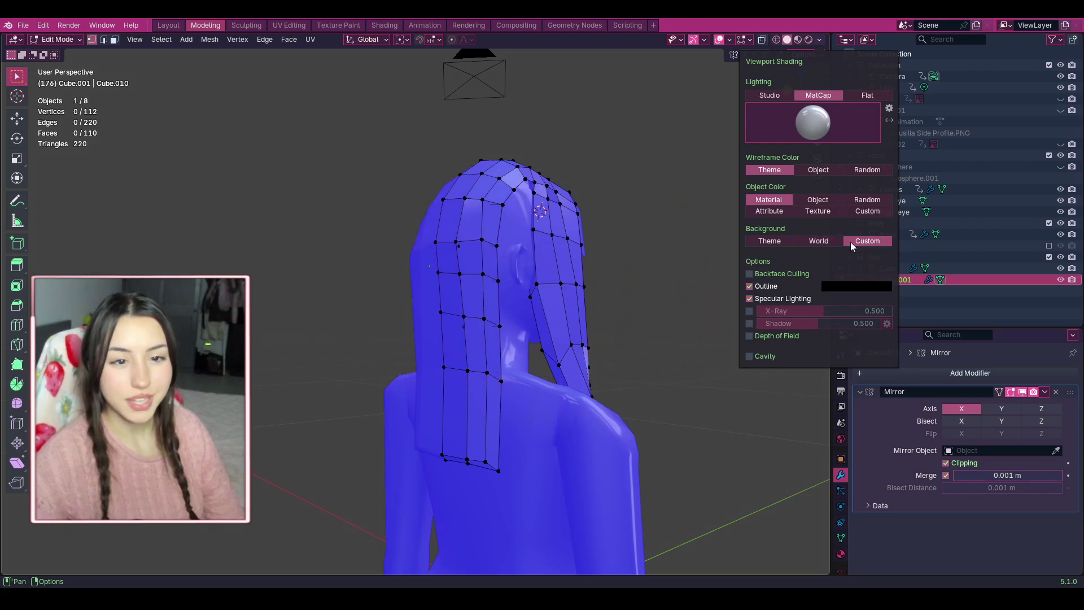
Set the viewport background to Custom and tune it to a deep purple around #361039.
left_click(850, 242)
left_click(796, 252)
left_click_drag(800, 130, 802, 128)
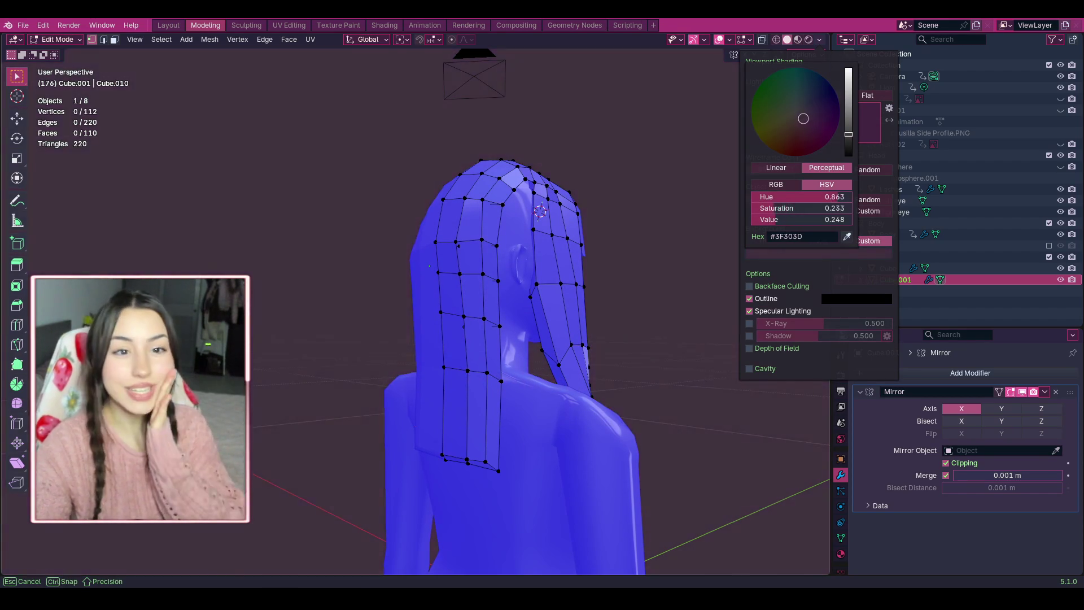
mouse_move(803, 118)
left_mouse_down()
mouse_move(801, 143)
mouse_move(811, 123)
left_mouse_up()
scroll(803, 140, "up", 5)
scroll(803, 140, "down", 5)
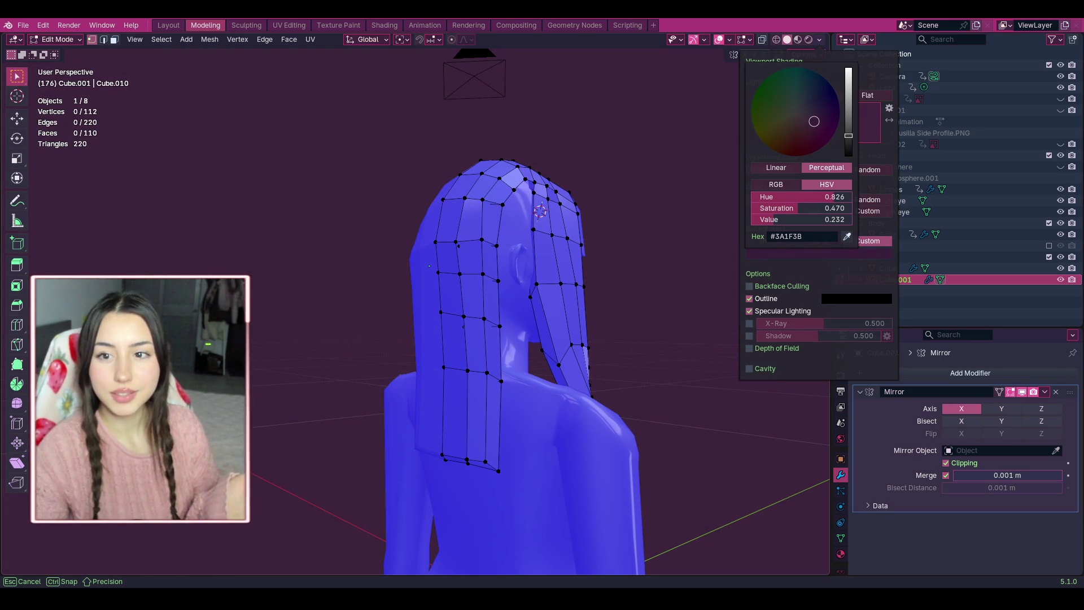
left_click_drag(813, 121, 814, 122)
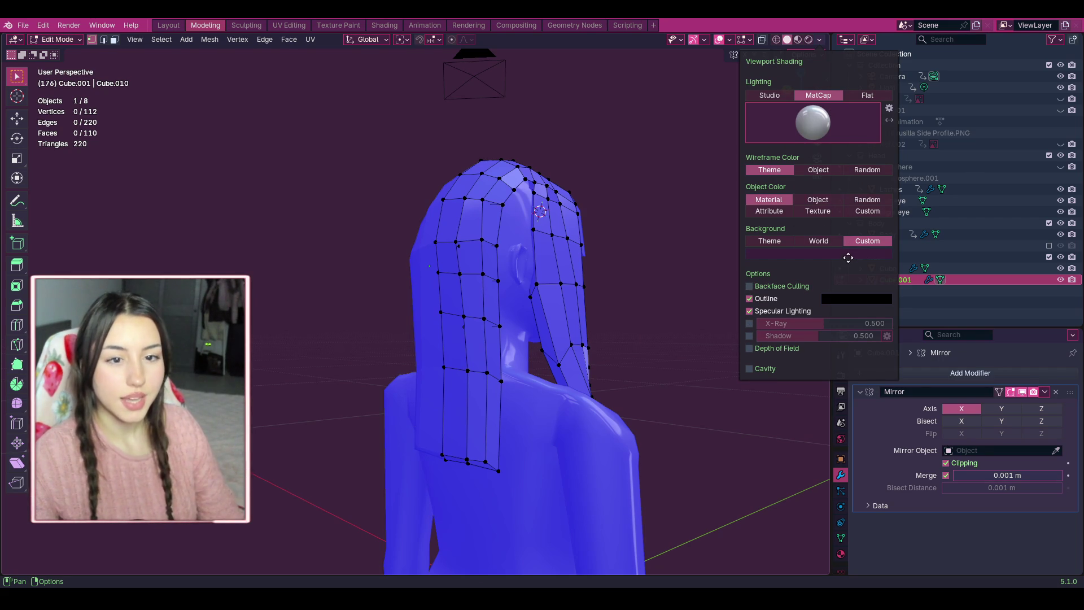
left_click(848, 257)
mouse_move(848, 134)
left_mouse_down()
mouse_move(848, 121)
mouse_move(848, 130)
left_mouse_up()
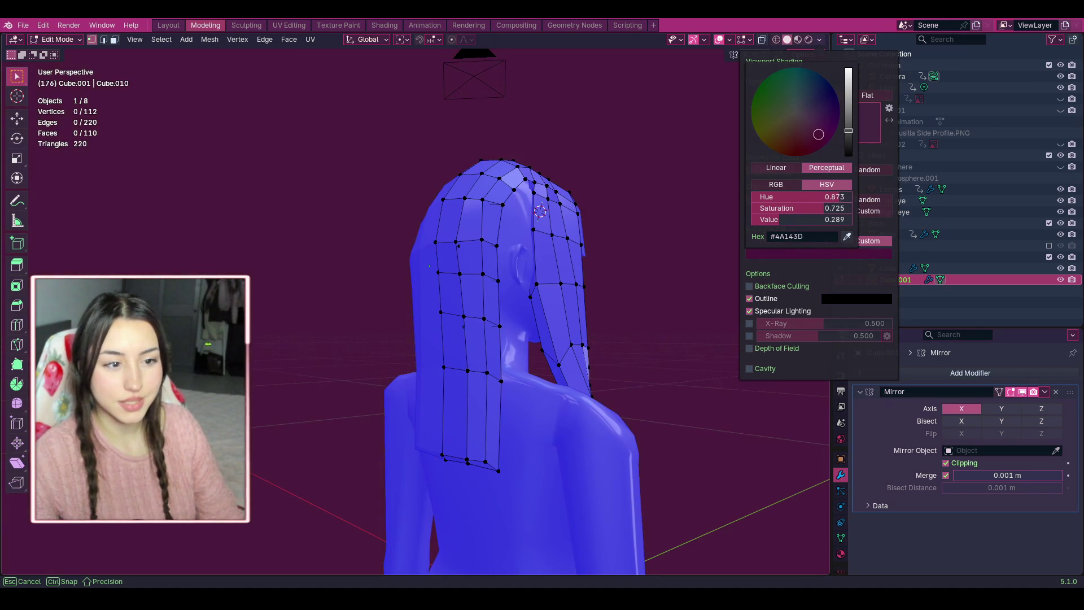
left_click_drag(849, 133, 848, 134)
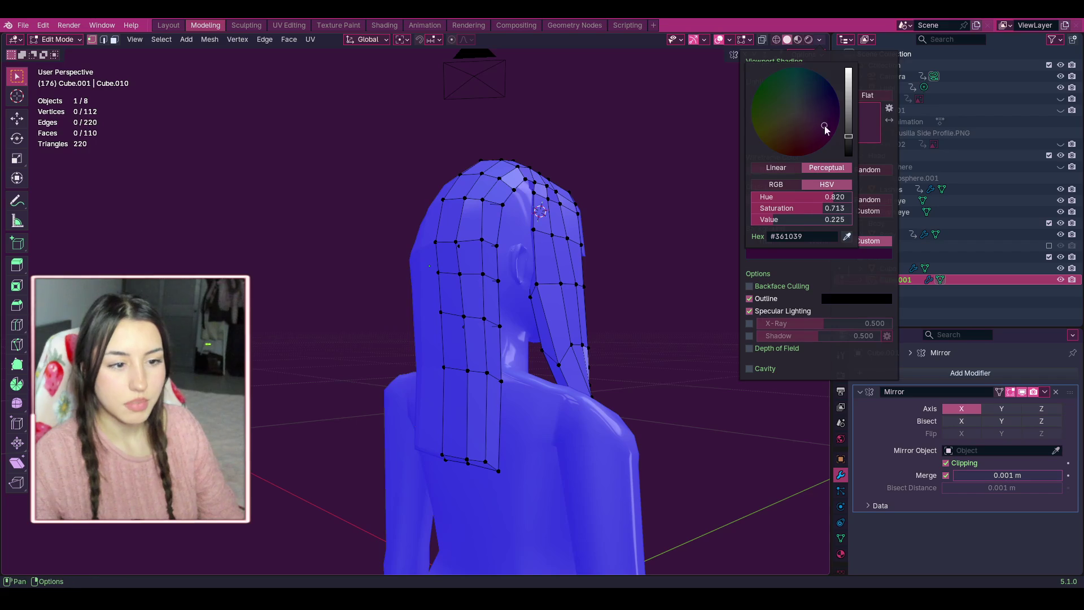
Preview Flat and MatCap lighting, then keep Studio lighting.
left_click(776, 94)
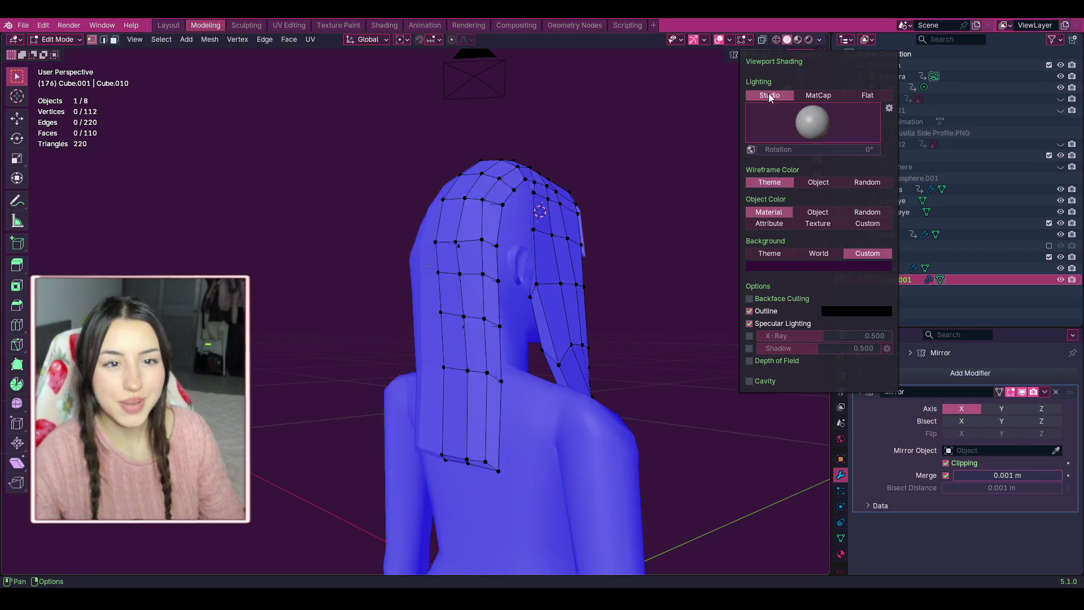
left_click(804, 55)
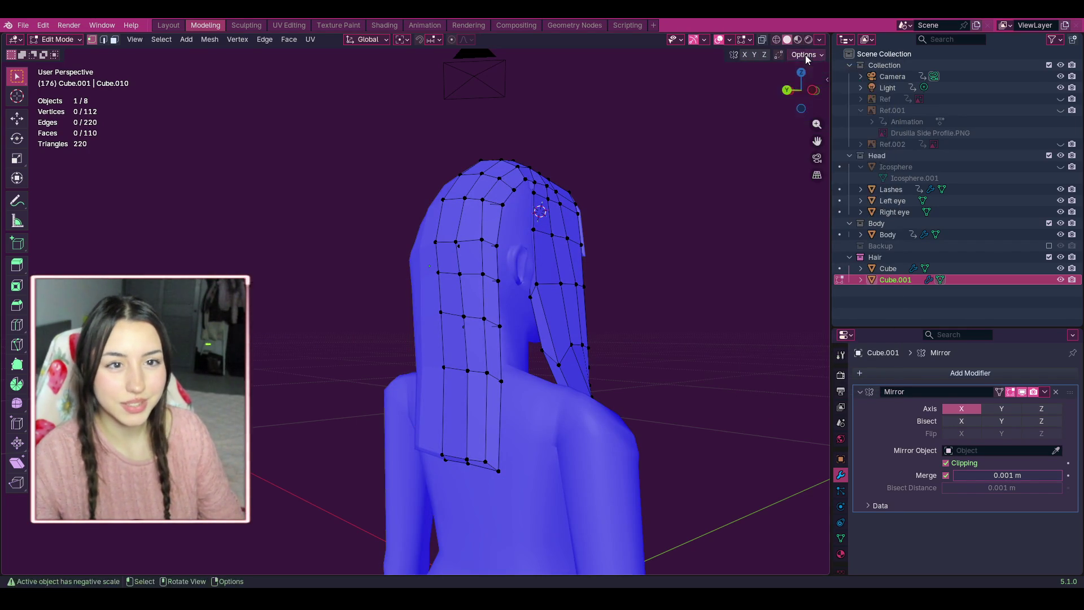
left_click(821, 39)
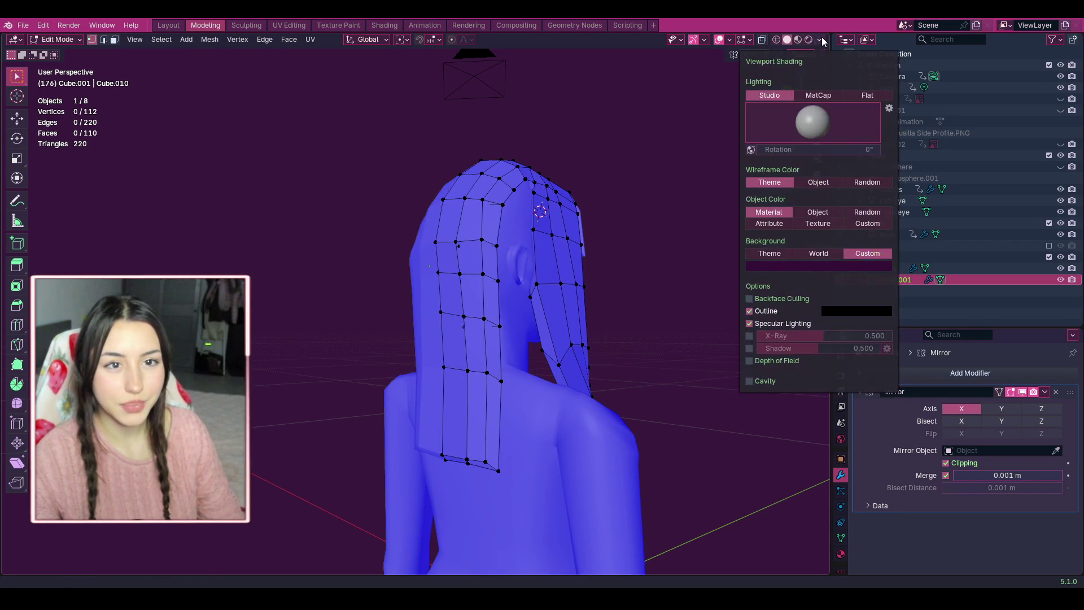
left_click(866, 96)
left_click(831, 98)
left_click(855, 94)
left_click(808, 97)
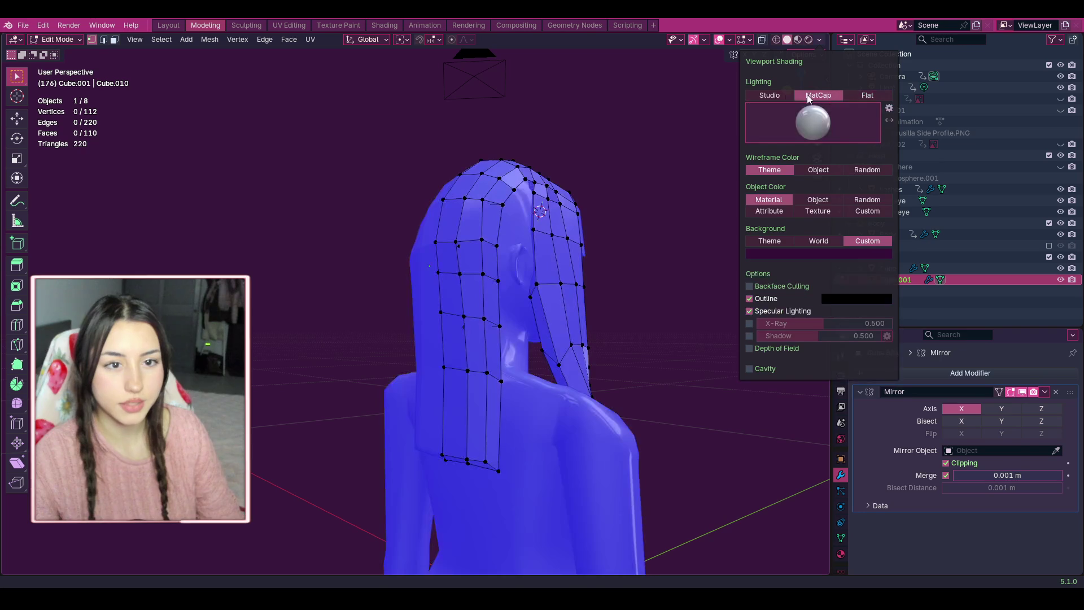
left_click(790, 96)
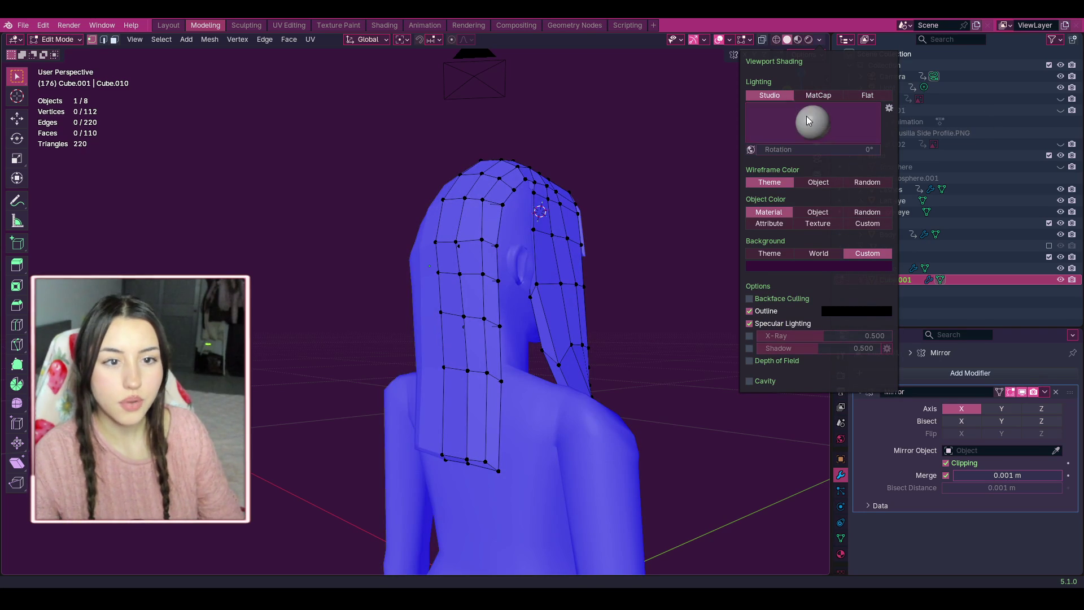
Set Object Color to Custom and choose a lavender colour at full brightness.
left_click(817, 212)
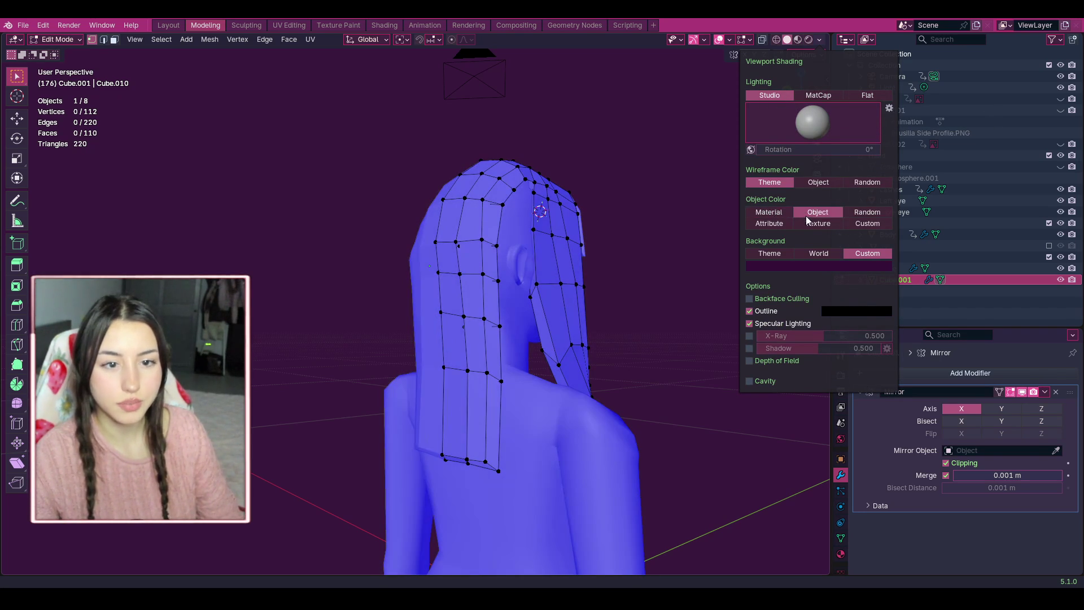
left_click(866, 223)
left_click(852, 238)
mouse_move(818, 202)
left_mouse_down()
mouse_move(807, 202)
mouse_move(830, 202)
left_mouse_up()
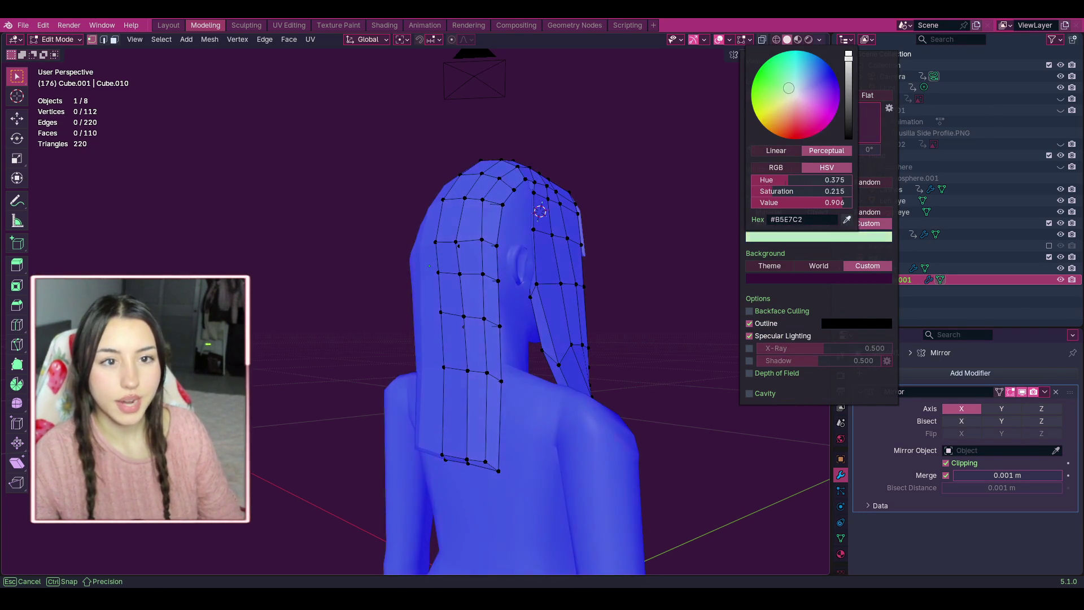
mouse_move(789, 88)
left_mouse_down()
mouse_move(763, 76)
mouse_move(760, 118)
mouse_move(793, 89)
left_mouse_up()
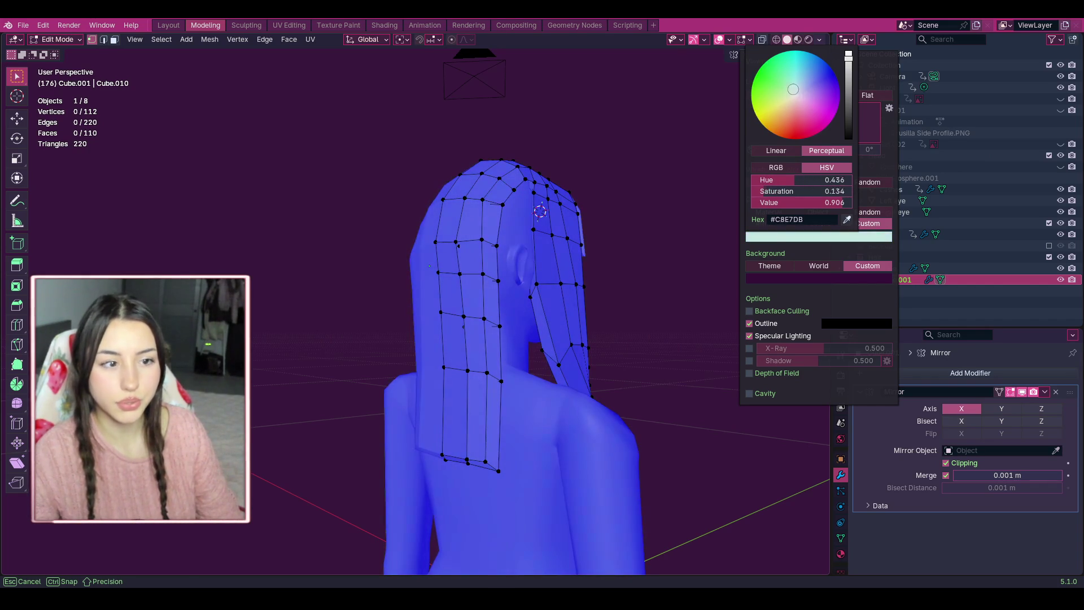
left_click_drag(847, 57, 848, 52)
mouse_move(807, 111)
left_mouse_down()
mouse_move(811, 91)
mouse_move(807, 118)
mouse_move(769, 123)
mouse_move(776, 92)
left_mouse_up()
Orbit to the back of the hair, test-move a hair vertex, then undo it.
left_click_drag(371, 266, 371, 272)
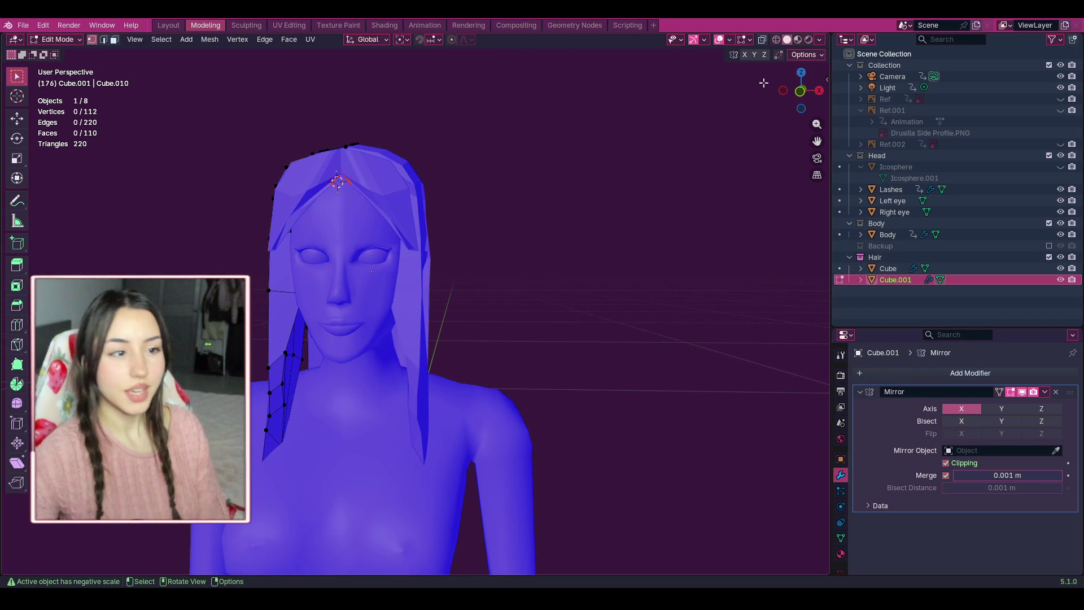
scroll(678, 191, "up", 1)
mouse_move(801, 99)
left_mouse_down()
mouse_move(703, 97)
mouse_move(692, 113)
mouse_move(680, 99)
mouse_move(700, 99)
mouse_move(669, 101)
left_mouse_up()
scroll(582, 222, "up", 1)
scroll(484, 249, "up", 3)
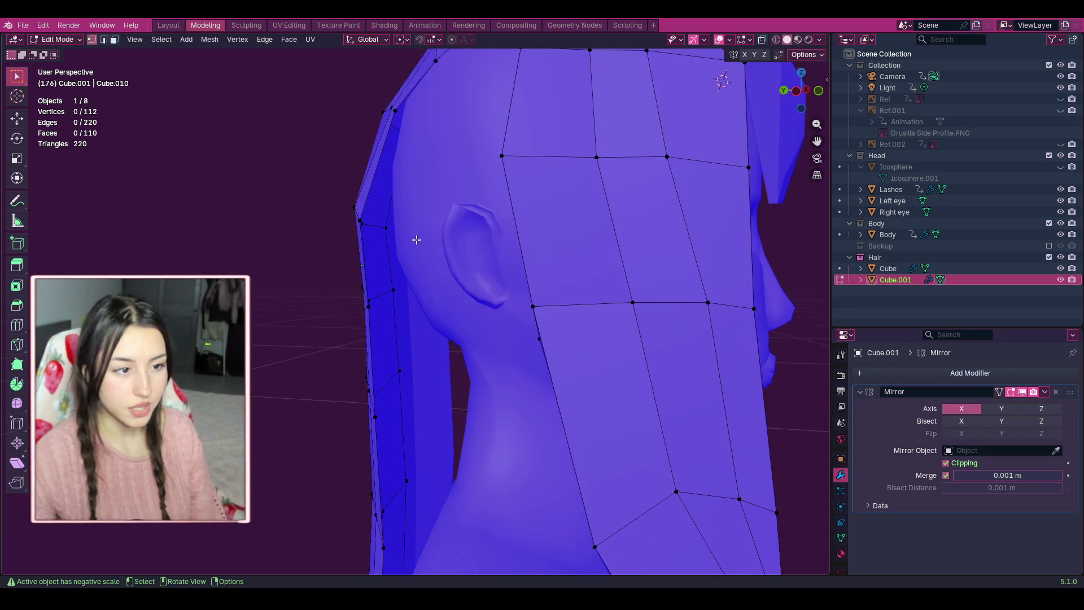
left_click(357, 219)
left_click_drag(358, 220, 375, 220)
key("ctrl+z")
Inspect the back hair strip from behind and above, then switch to Face select mode.
left_click_drag(808, 93, 670, 258)
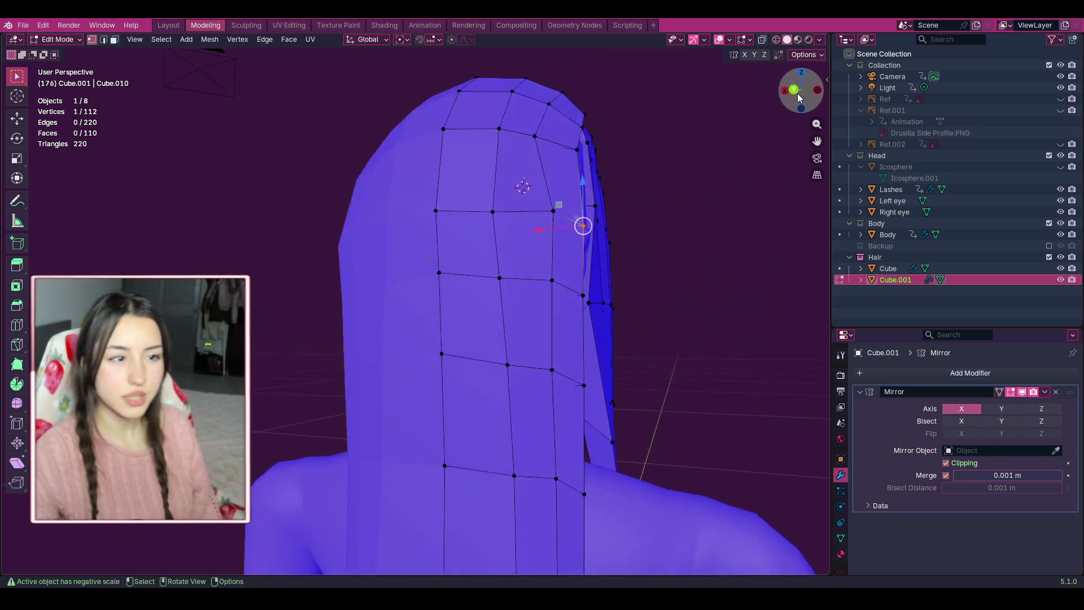
scroll(670, 259, "down", 3)
mouse_move(817, 141)
left_mouse_down()
mouse_move(835, 96)
mouse_move(759, 93)
mouse_move(779, 93)
left_mouse_up()
scroll(641, 188, "up", 6)
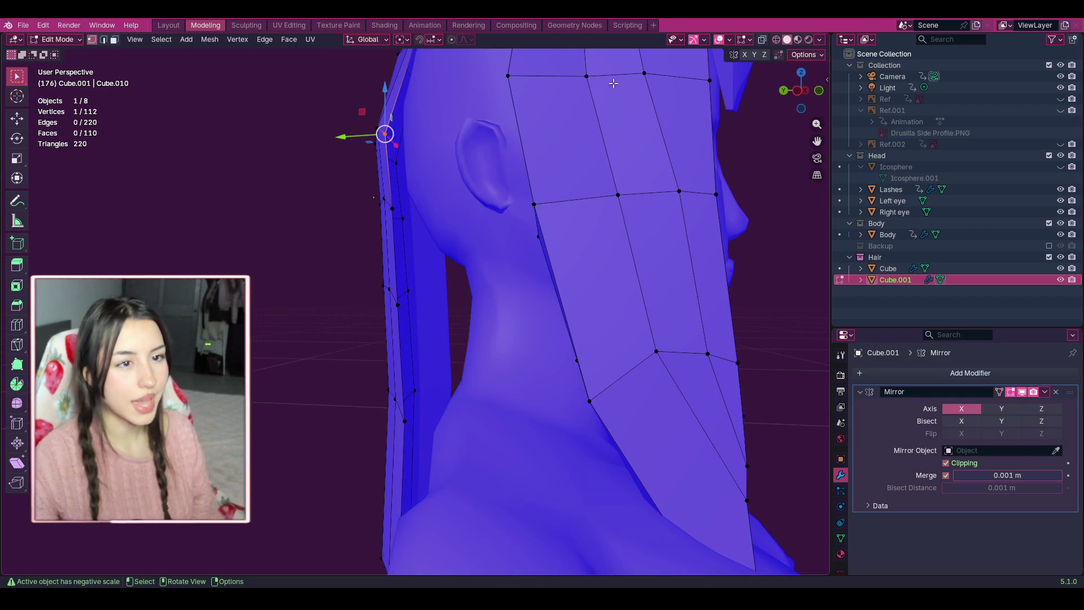
scroll(441, 307, "up", 4)
scroll(452, 288, "down", 4)
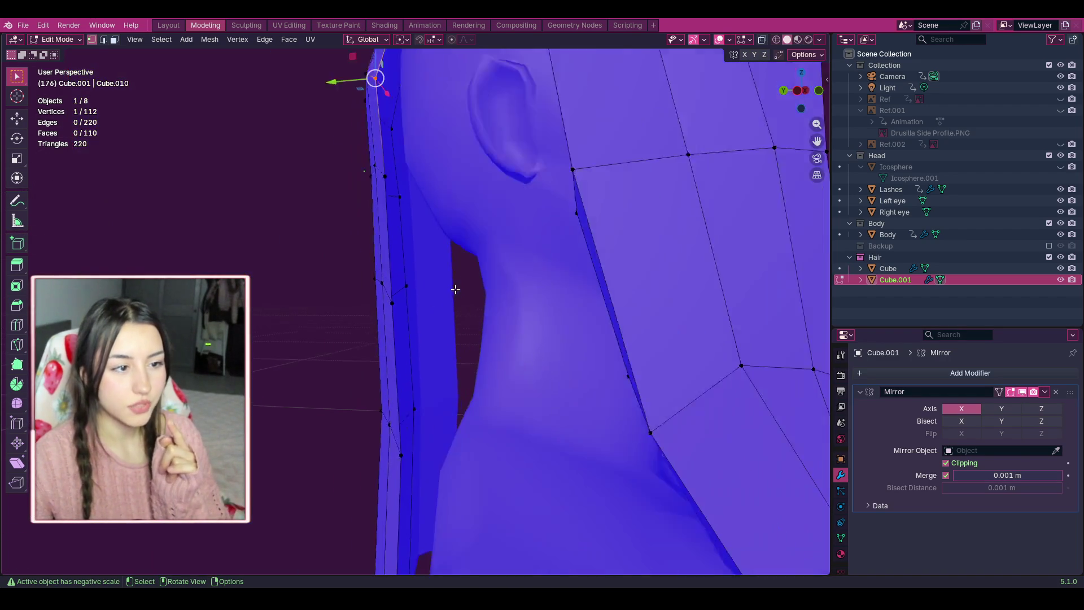
mouse_move(808, 84)
left_mouse_down()
mouse_move(767, 90)
mouse_move(733, 197)
mouse_move(649, 310)
mouse_move(585, 373)
left_mouse_up()
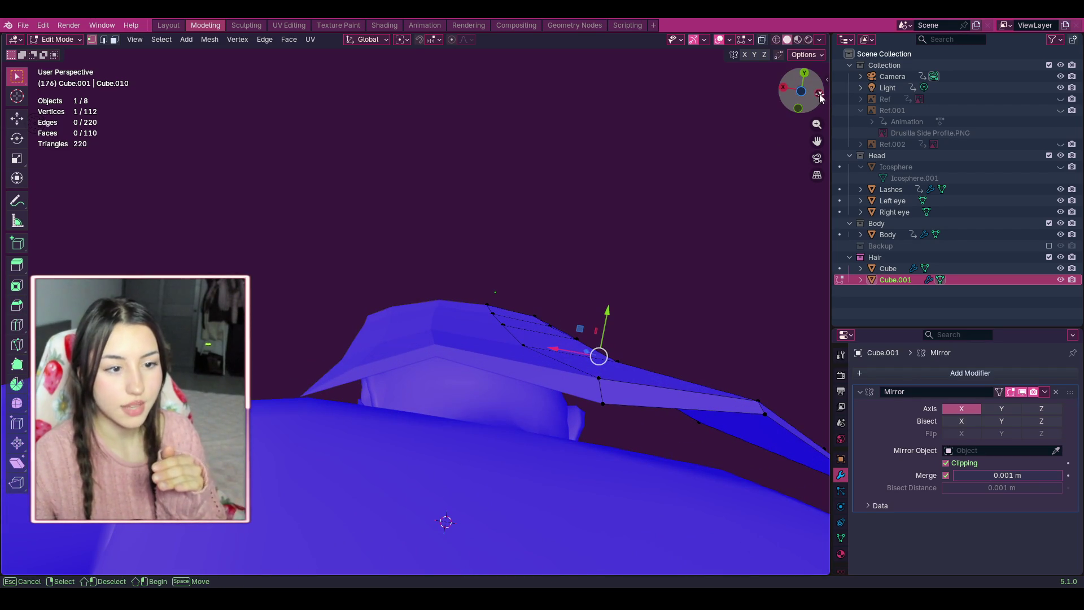
mouse_move(812, 102)
left_mouse_down()
mouse_move(756, 204)
mouse_move(800, 85)
mouse_move(797, 45)
mouse_move(807, 85)
mouse_move(825, 86)
mouse_move(802, 121)
mouse_move(810, 91)
mouse_move(823, 90)
mouse_move(793, 91)
mouse_move(834, 91)
mouse_move(819, 93)
left_mouse_up()
scroll(513, 386, "up", 4)
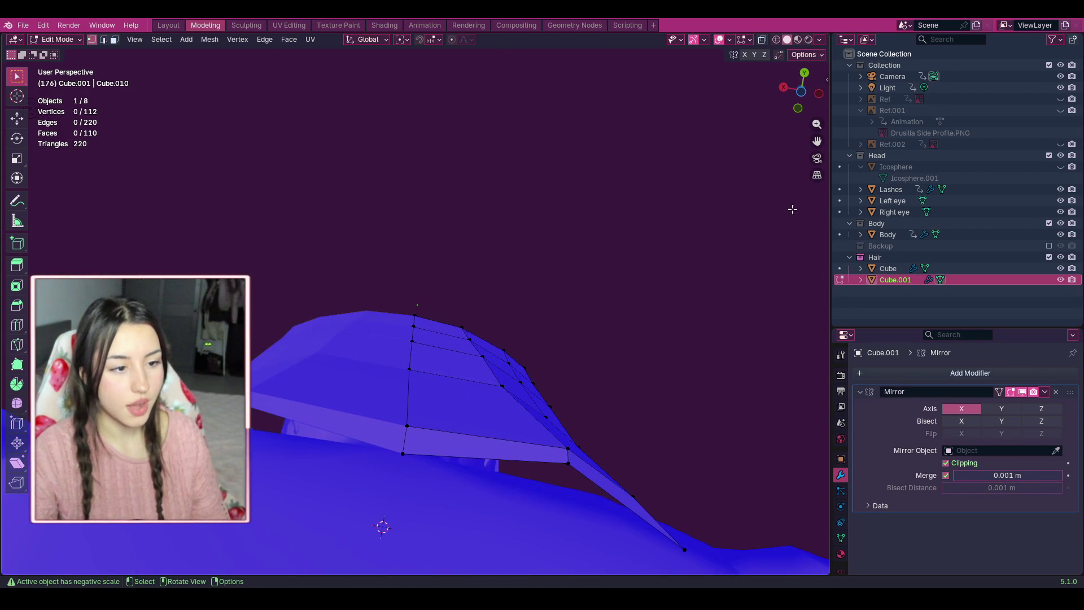
left_click(114, 39)
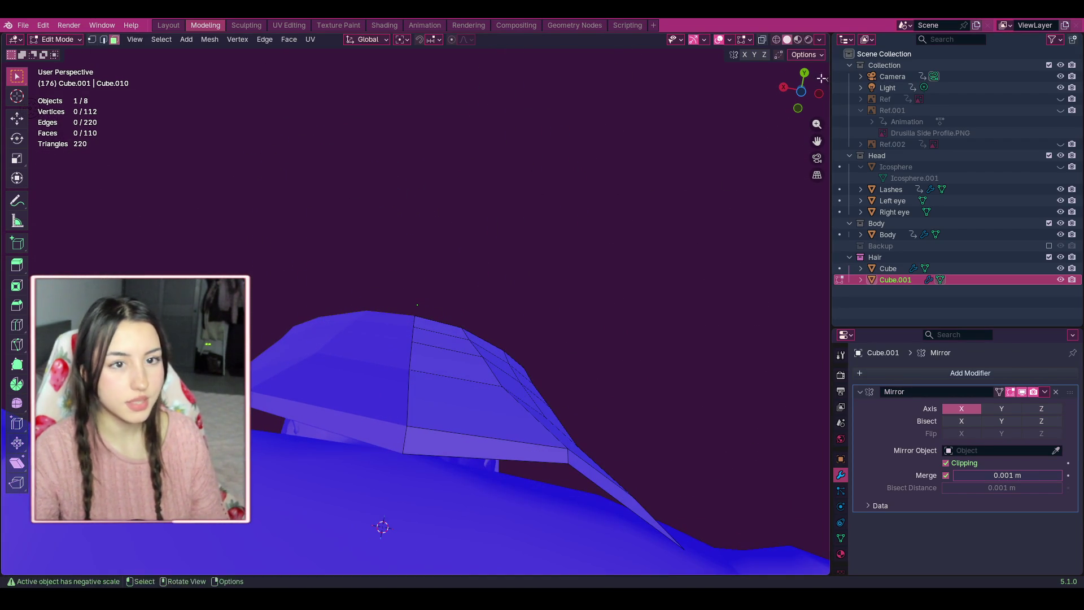
left_click_drag(799, 91, 800, 118)
scroll(801, 118, "down", 3)
Select a first set of faces on the lower and middle back hair strip.
left_click(451, 480)
left_click(497, 469, "shift")
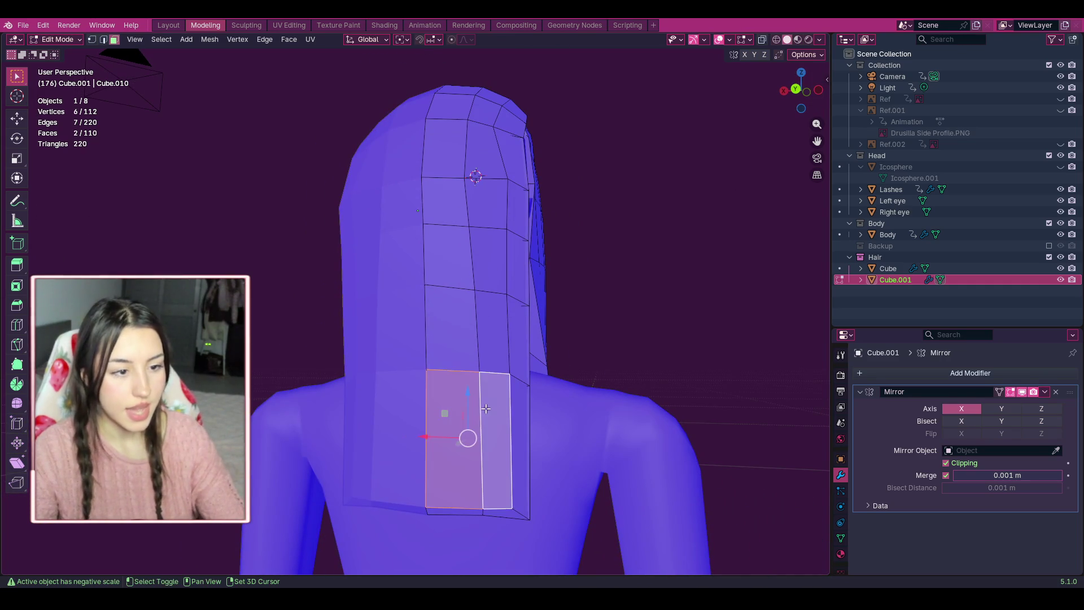
left_click(519, 474, "shift")
left_click(486, 335, "shift")
left_click(489, 259, "shift")
left_click(447, 257, "shift")
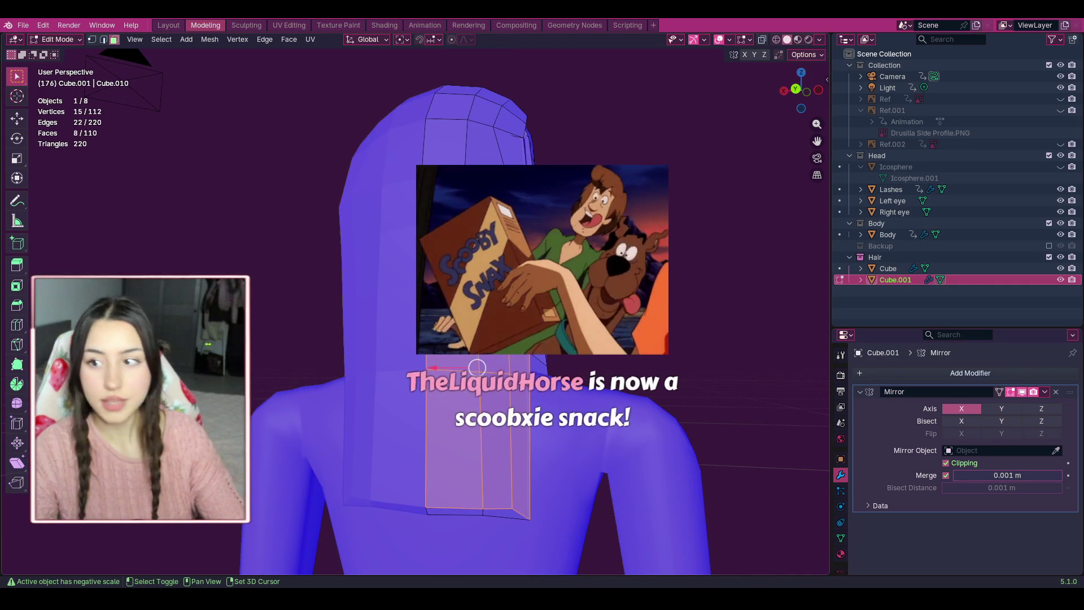
left_click(520, 262, "shift")
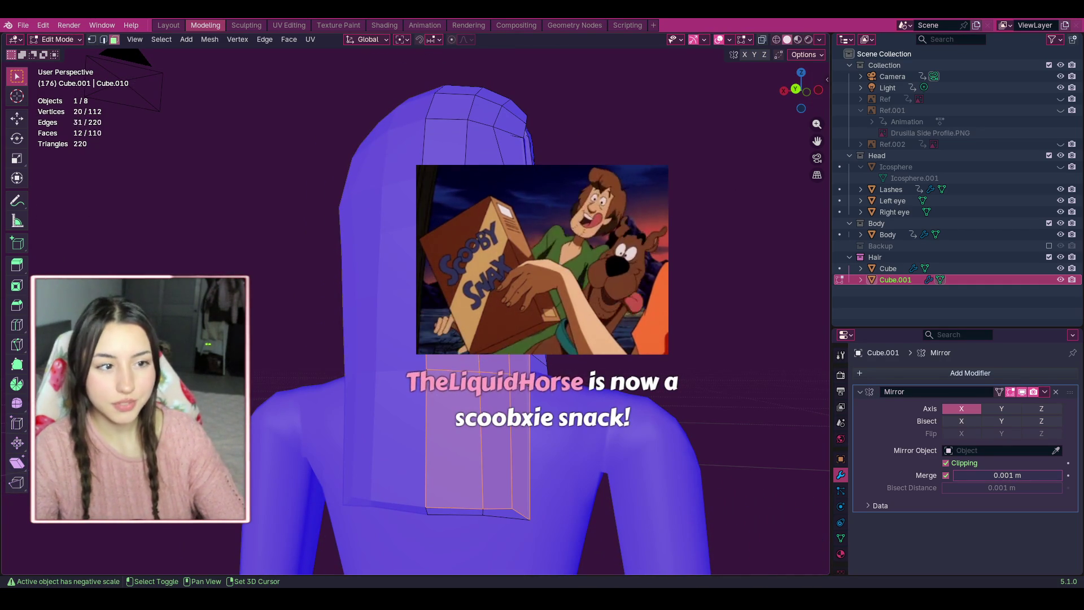
Reselect the back hair strip face by face, from the top of the head down to the bottom.
left_click(484, 151)
left_click(484, 141, "shift")
left_click(510, 151, "shift")
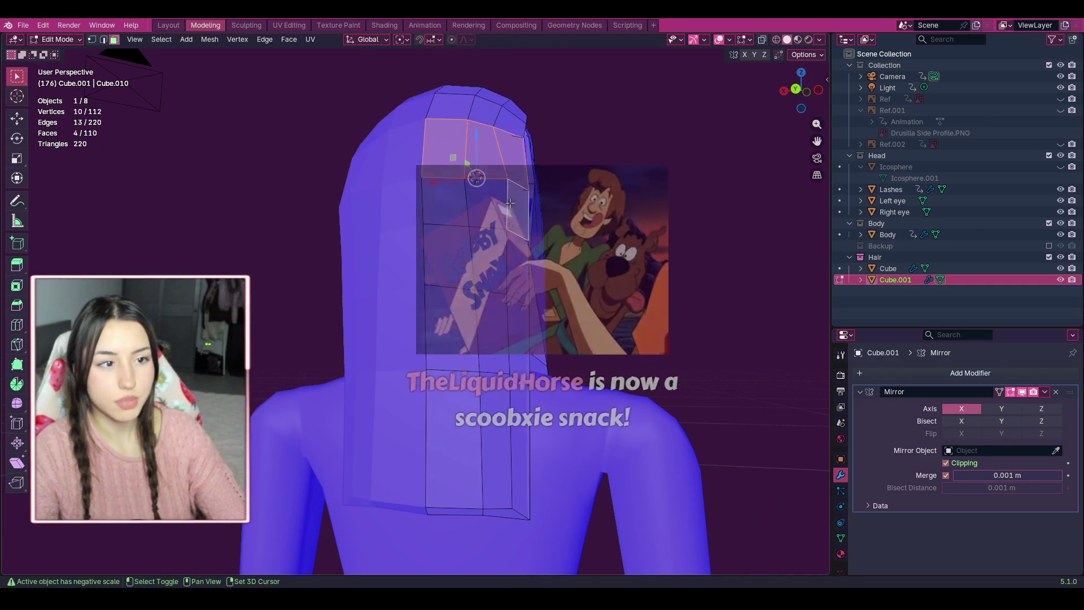
left_click(446, 201, "shift")
left_click(486, 201, "shift")
left_click(516, 210, "shift")
left_click(447, 254, "shift")
left_click(490, 259, "shift")
left_click(516, 271, "shift")
left_click(490, 333, "shift")
left_click(452, 327, "shift")
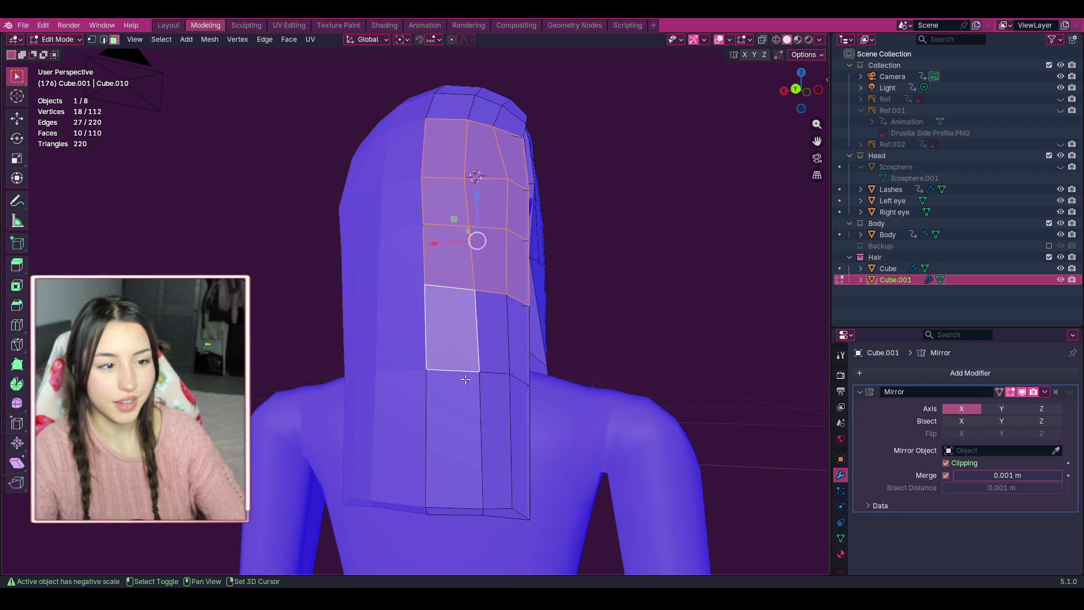
left_click(452, 440, "shift")
left_click(497, 440, "shift")
left_click(520, 375, "shift")
left_click(520, 446, "shift")
Try moving the selected strip faces sideways in side view, then undo the move.
left_click_drag(797, 90, 801, 105)
mouse_move(425, 308)
left_mouse_down()
mouse_move(309, 310)
mouse_move(343, 307)
left_mouse_up()
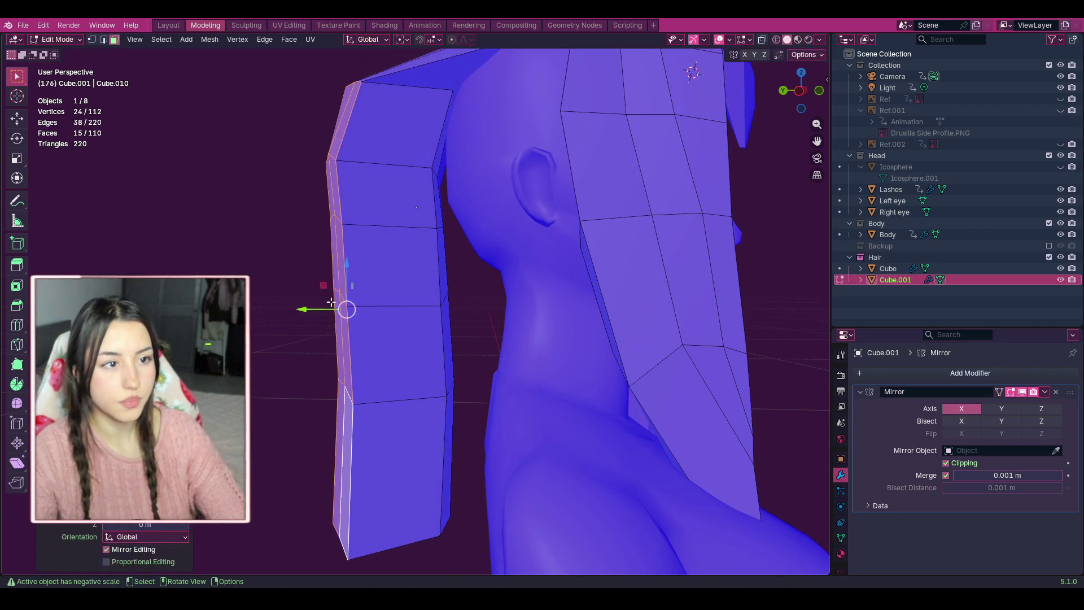
middle_click_drag(343, 307, 409, 263)
key("ctrl+z")
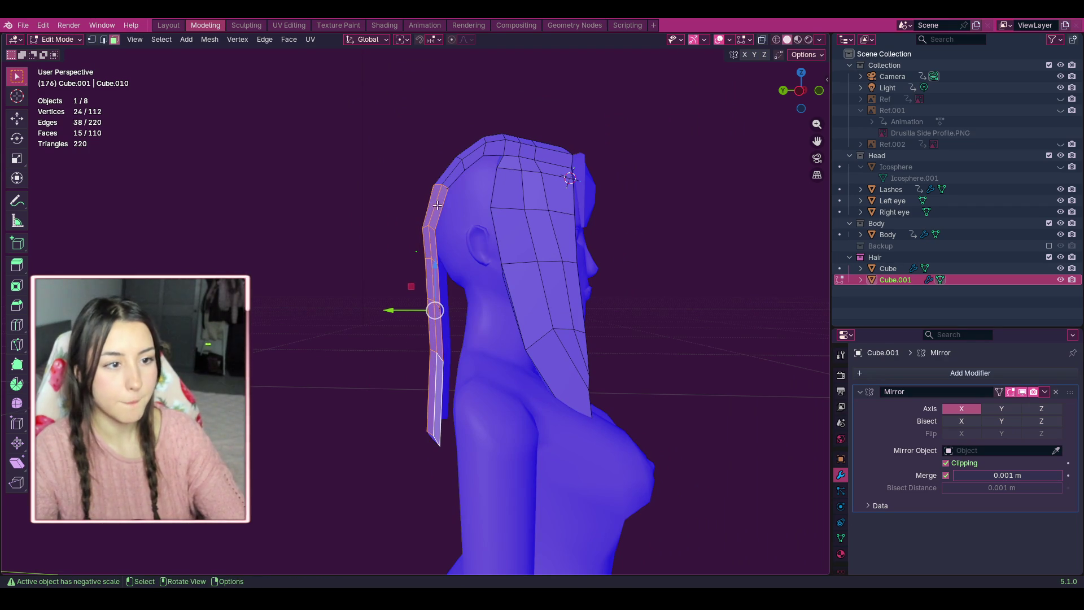
Add the strip's top face and shift the strip slightly outward from the scalp.
left_click_drag(799, 91, 728, 129)
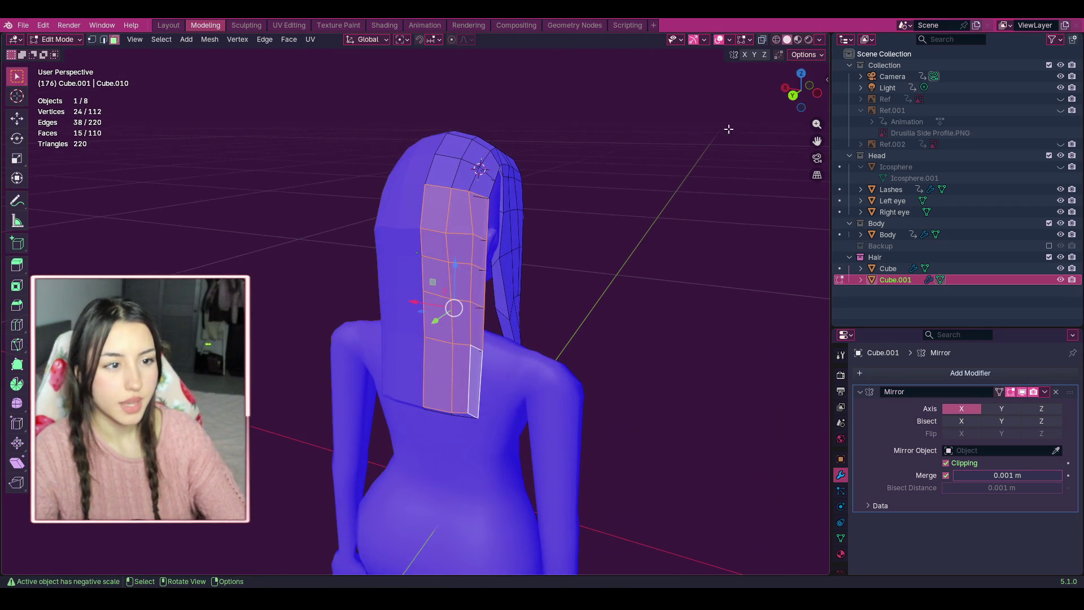
left_click(445, 165, "shift")
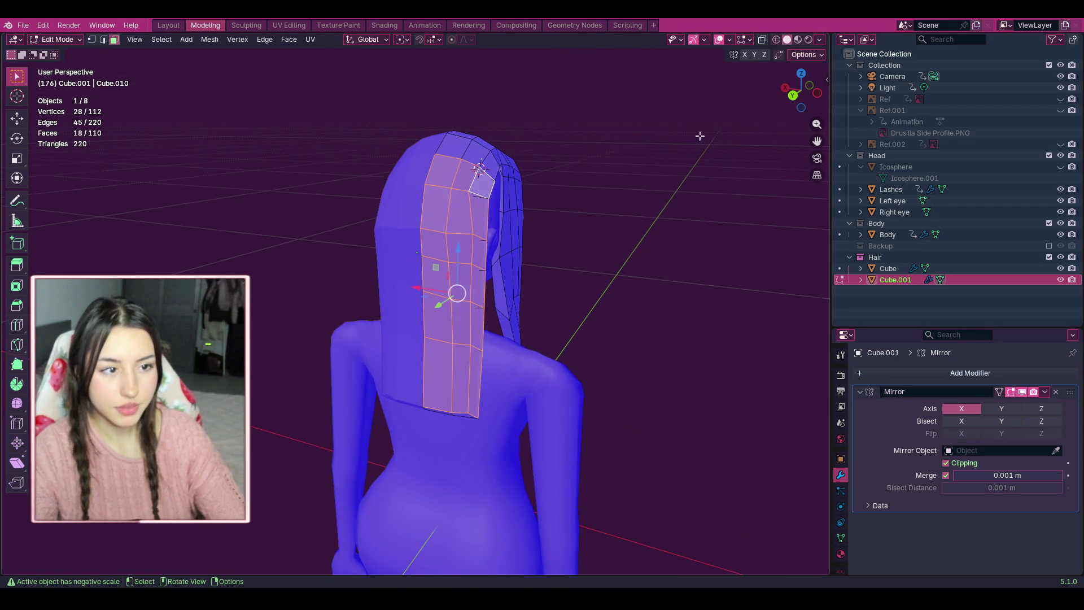
left_click_drag(800, 92, 762, 96)
key("g")
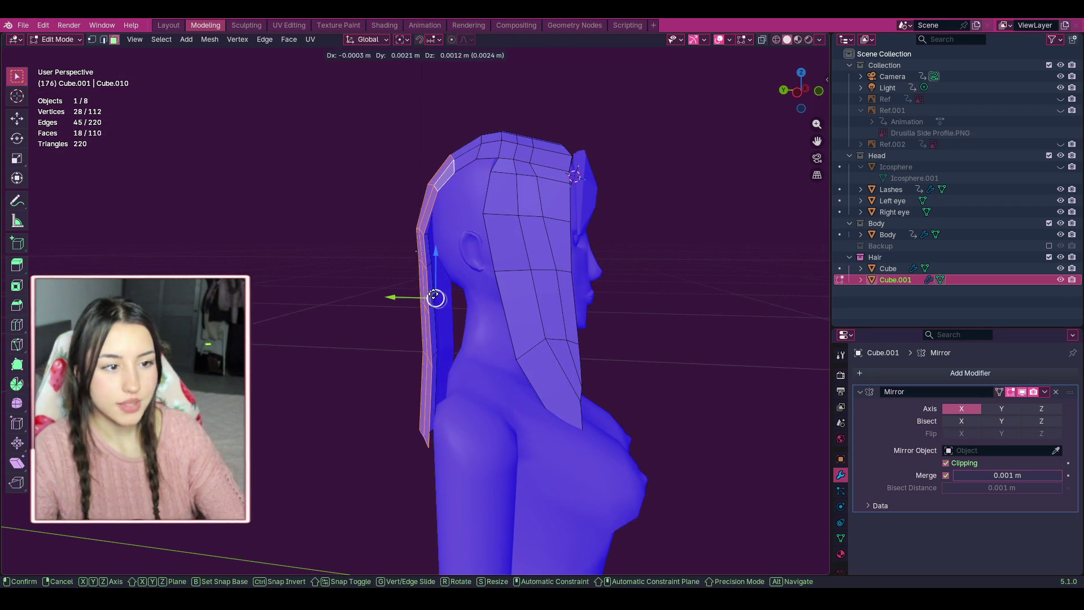
left_click(432, 294)
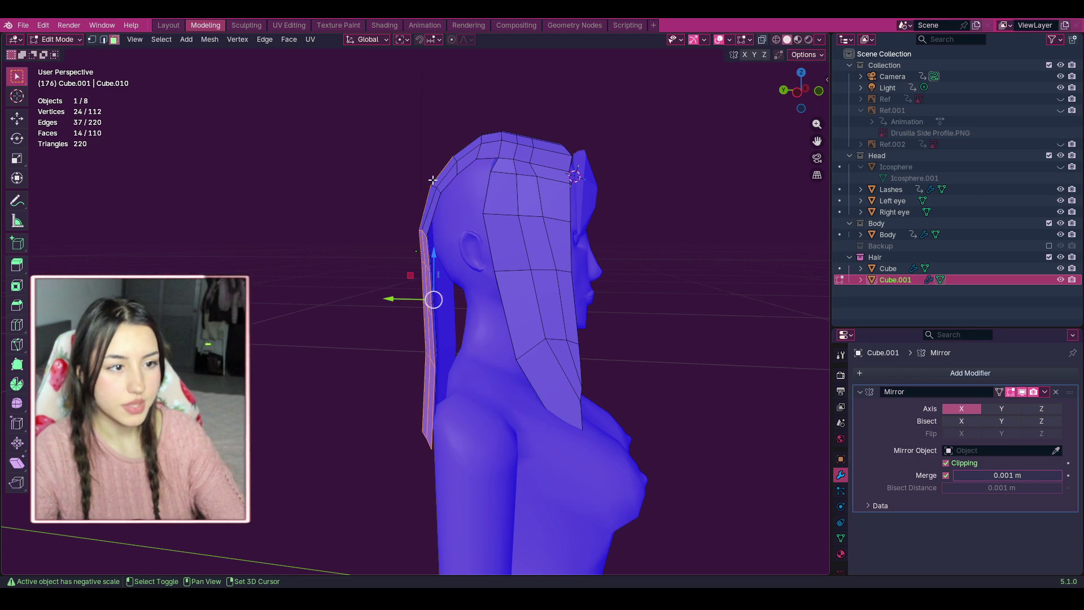
Deselect the top faces and slide the remaining strip backward, away from the neck.
left_click_drag(800, 91, 782, 94)
left_click(451, 215, "shift")
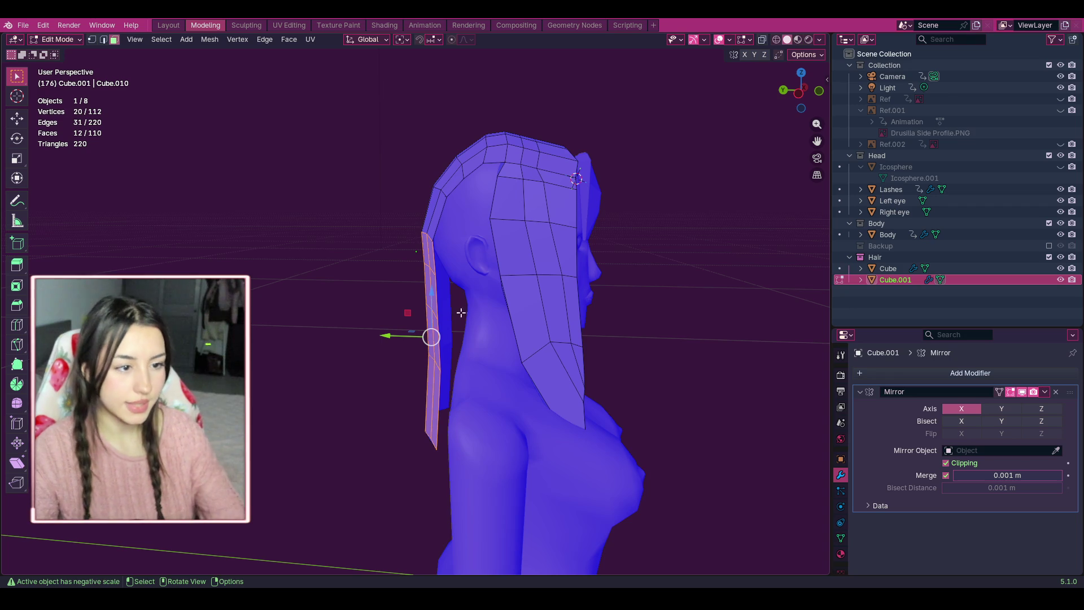
mouse_move(408, 335)
left_mouse_down()
mouse_move(358, 336)
mouse_move(398, 337)
left_mouse_up()
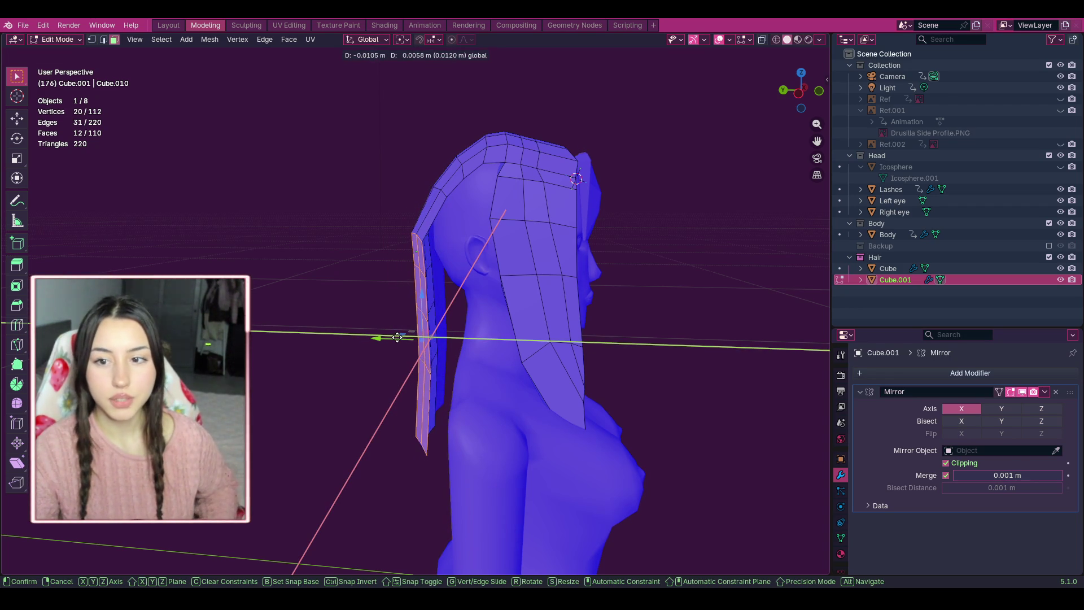
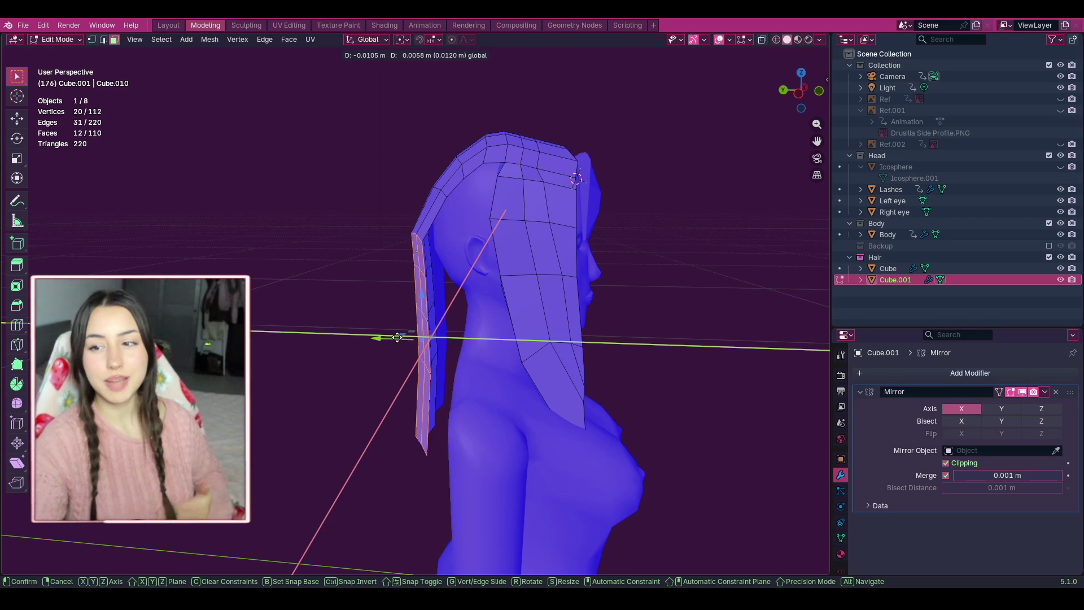
Push the selected hair-strip faces further outward, then undo that change.
left_click_drag(396, 337, 412, 339)
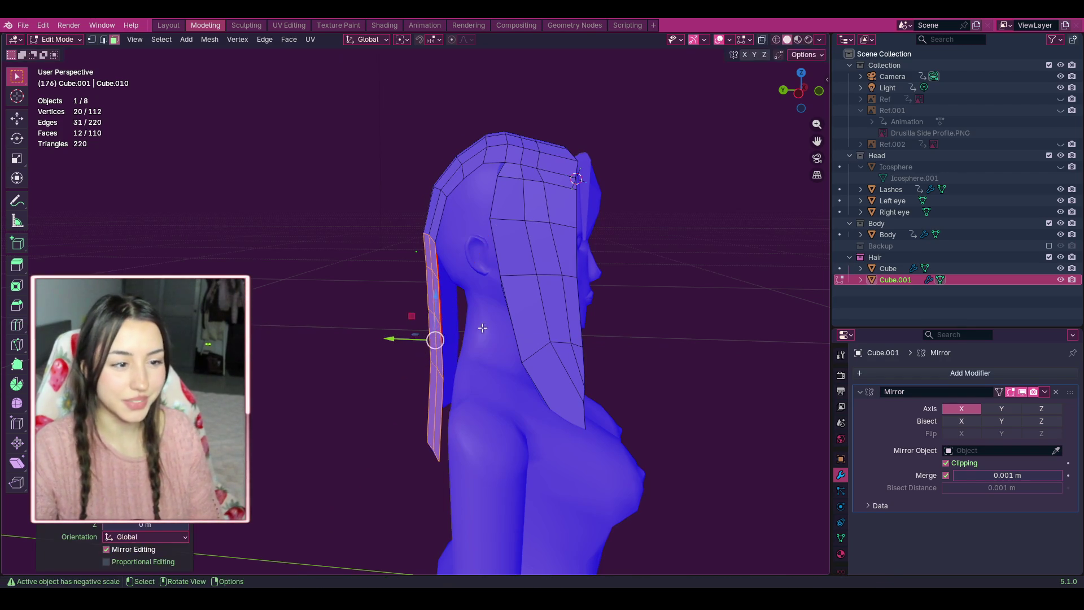
scroll(483, 328, "up", 4)
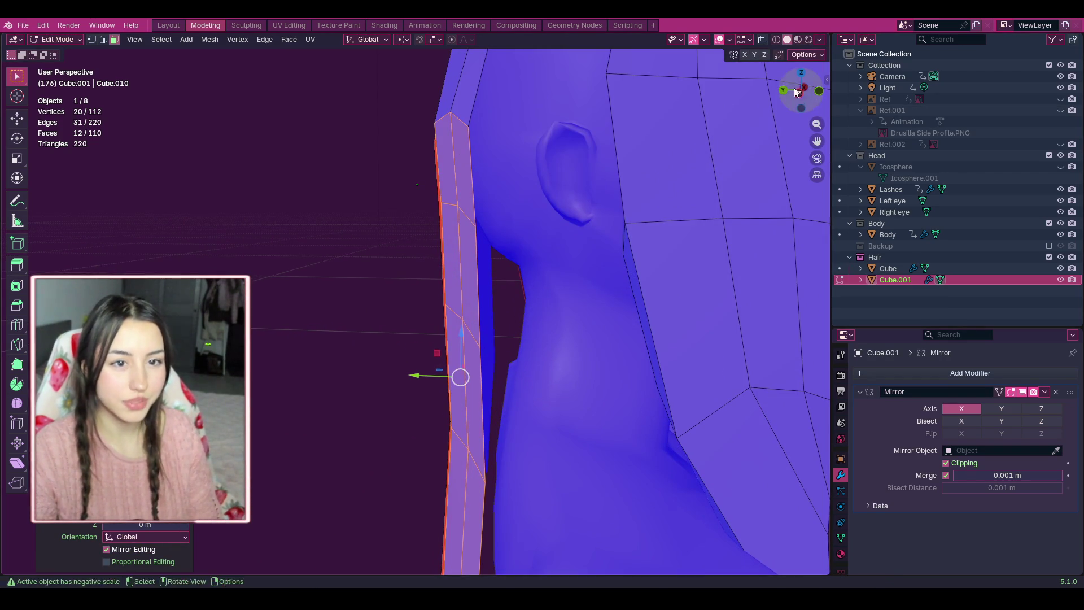
left_click_drag(796, 92, 668, 141)
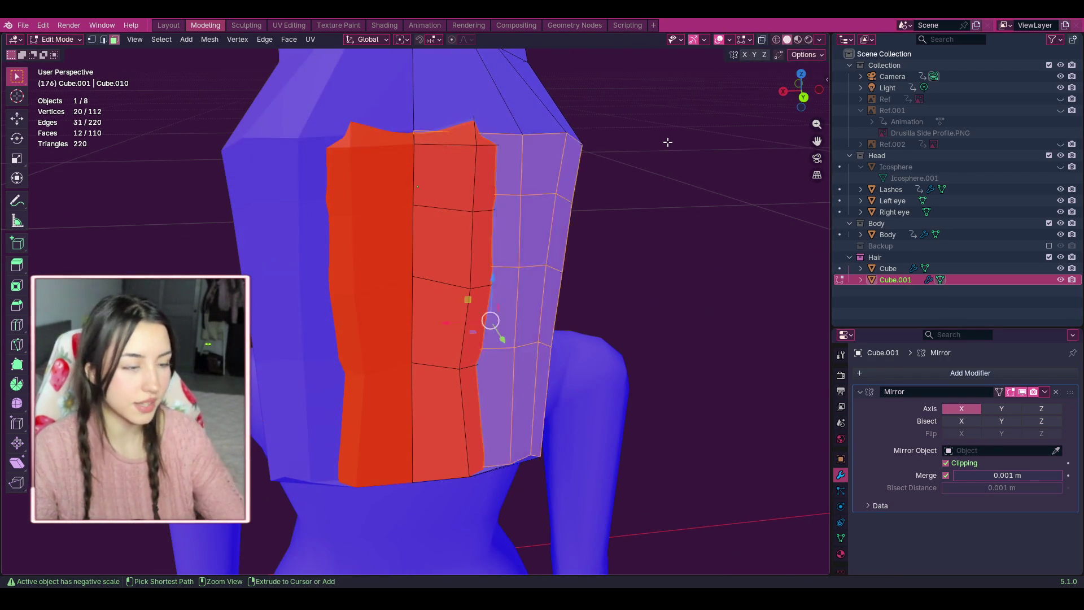
key("ctrl+z")
key("ctrl+z")
left_click_drag(808, 99, 705, 147)
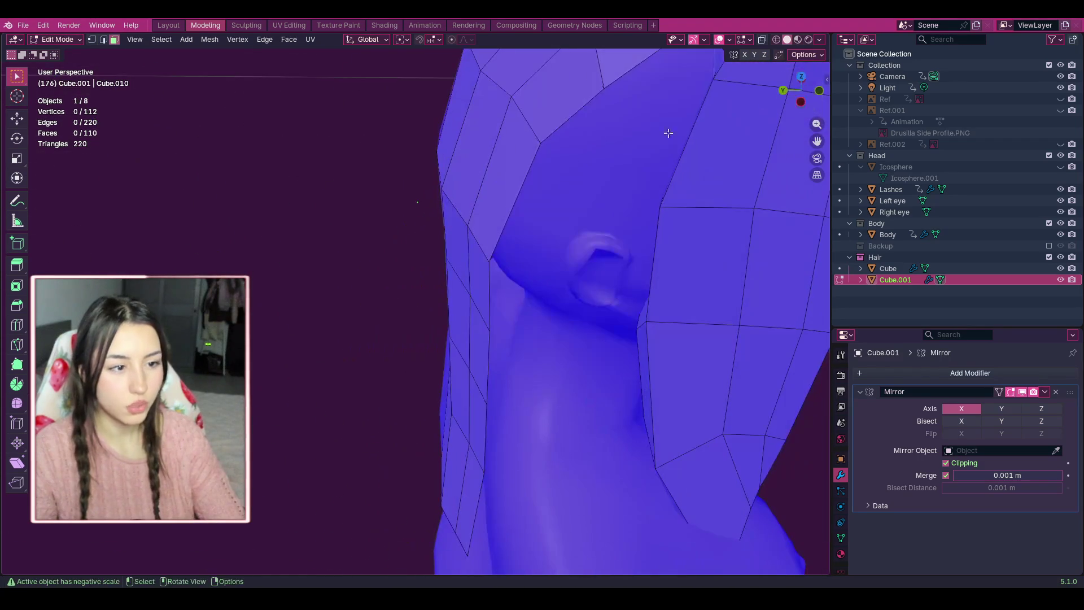
Select three lower faces of the back hair strip and extrude them along Y.
left_click(520, 172)
left_click_drag(812, 97, 729, 226)
scroll(554, 309, "up", 1)
scroll(597, 194, "down", 2)
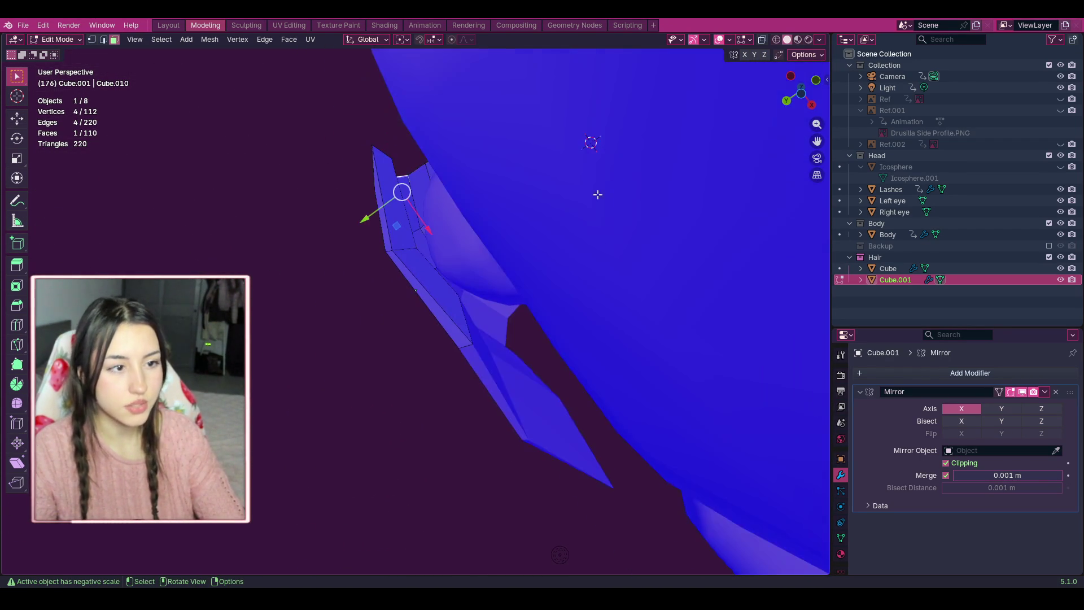
left_click_drag(808, 110, 488, 411)
left_click(448, 412)
left_click(476, 416, "shift")
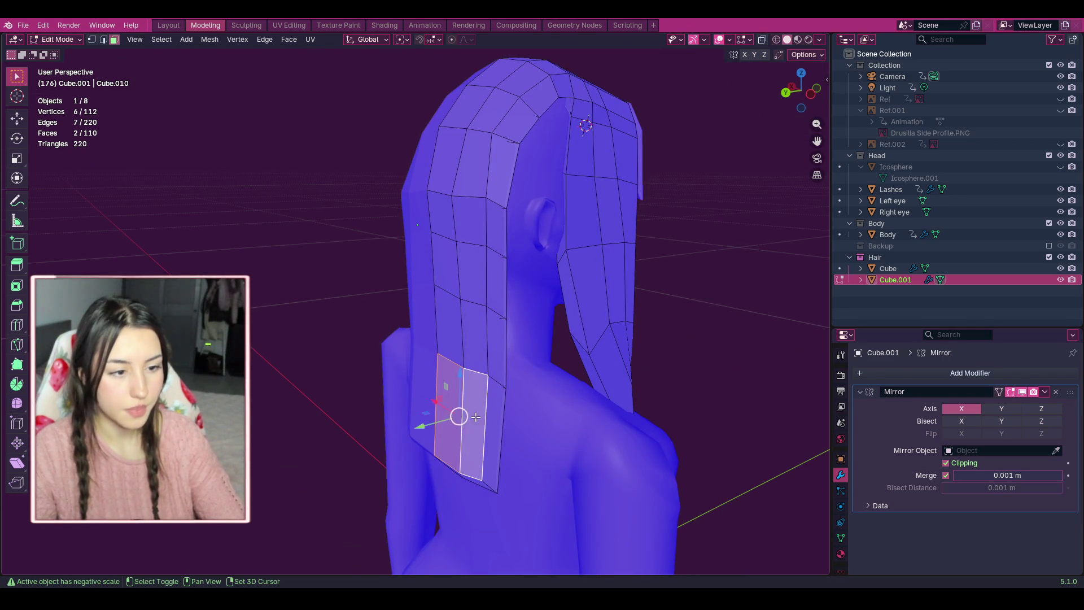
left_click(494, 414, "shift")
left_click_drag(780, 96, 815, 101)
left_click_drag(446, 429, 446, 429)
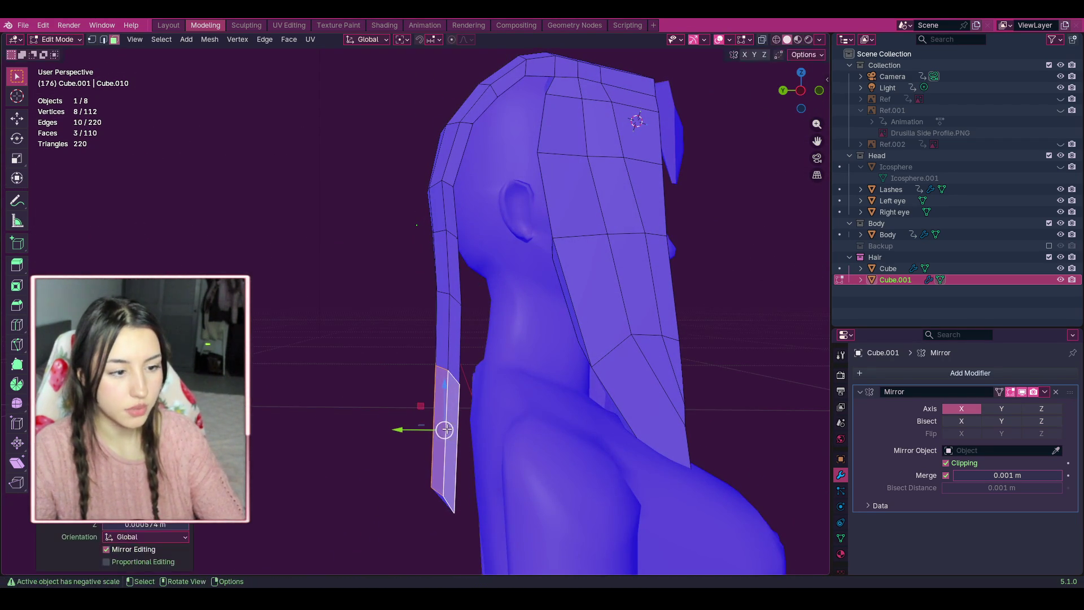
key("e")
key("y")
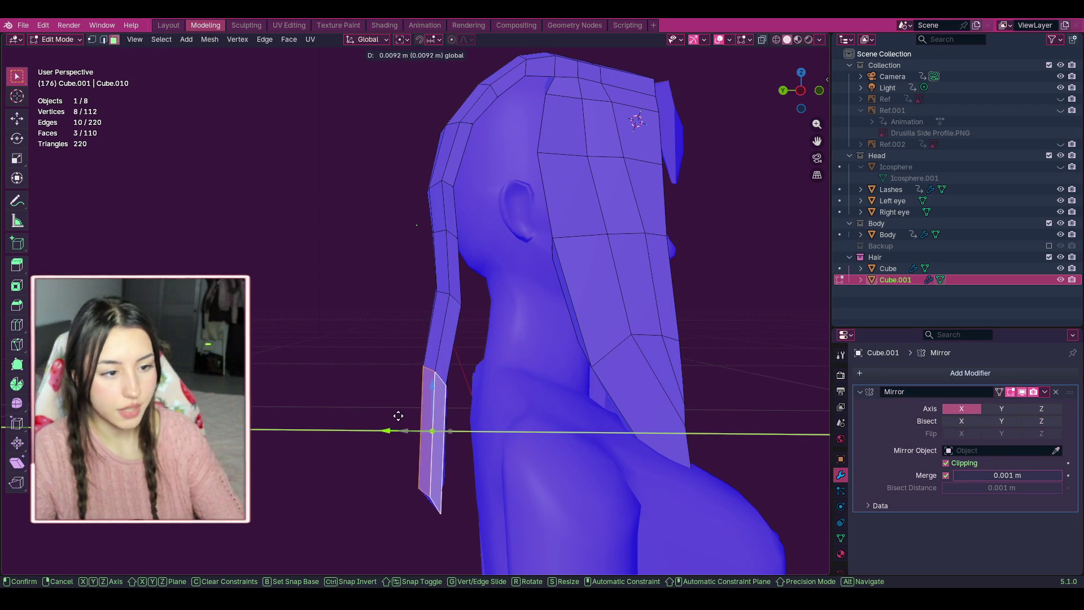
left_click(391, 416)
Raise several top hair-strip faces slightly upward in small nudges to reshape the strip.
left_click(445, 339)
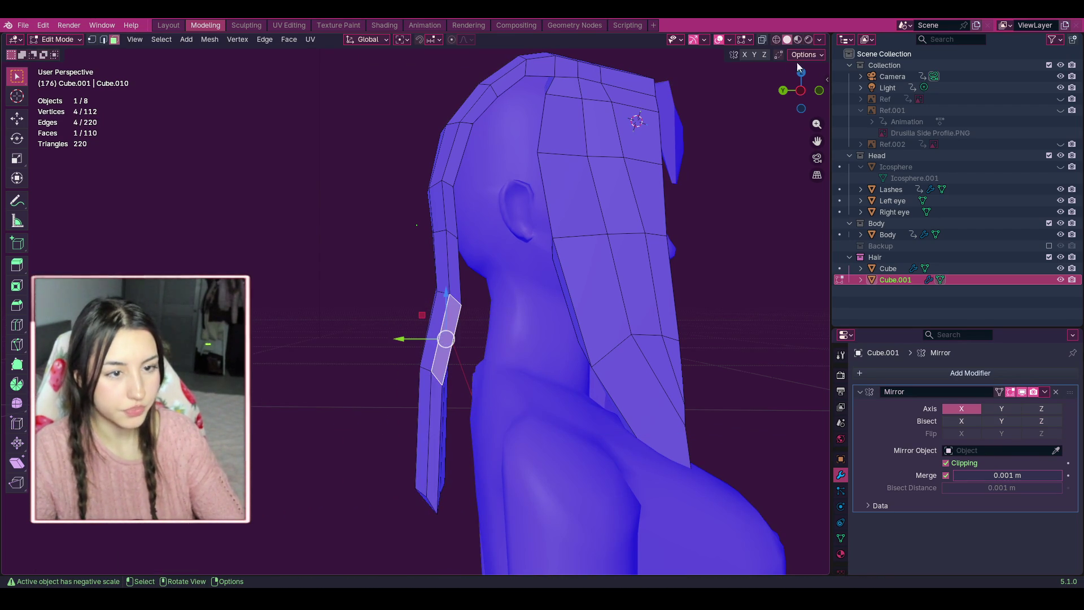
mouse_move(801, 90)
left_mouse_down()
mouse_move(787, 94)
mouse_move(813, 89)
mouse_move(804, 105)
mouse_move(796, 84)
mouse_move(798, 96)
left_mouse_up()
left_click(434, 406, "ctrl")
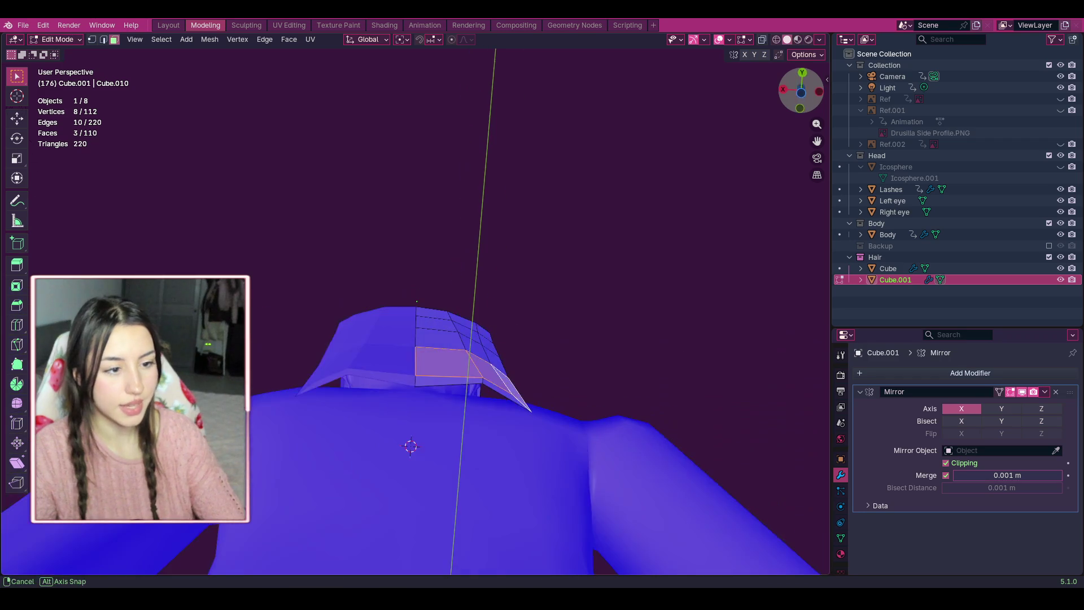
left_click(452, 341, "shift")
left_click(486, 339, "shift")
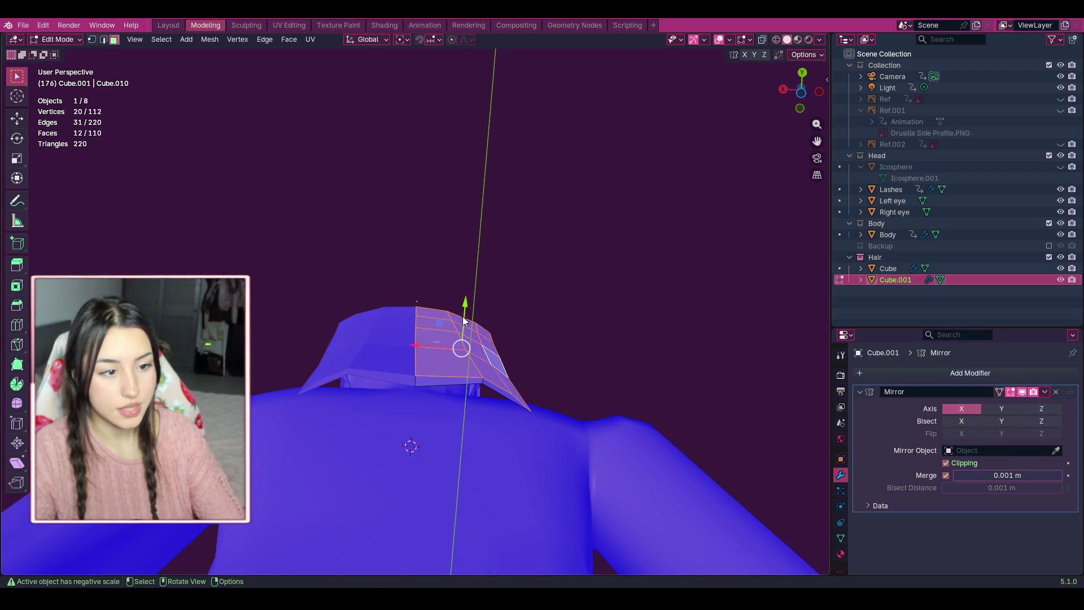
left_click_drag(463, 321, 465, 312)
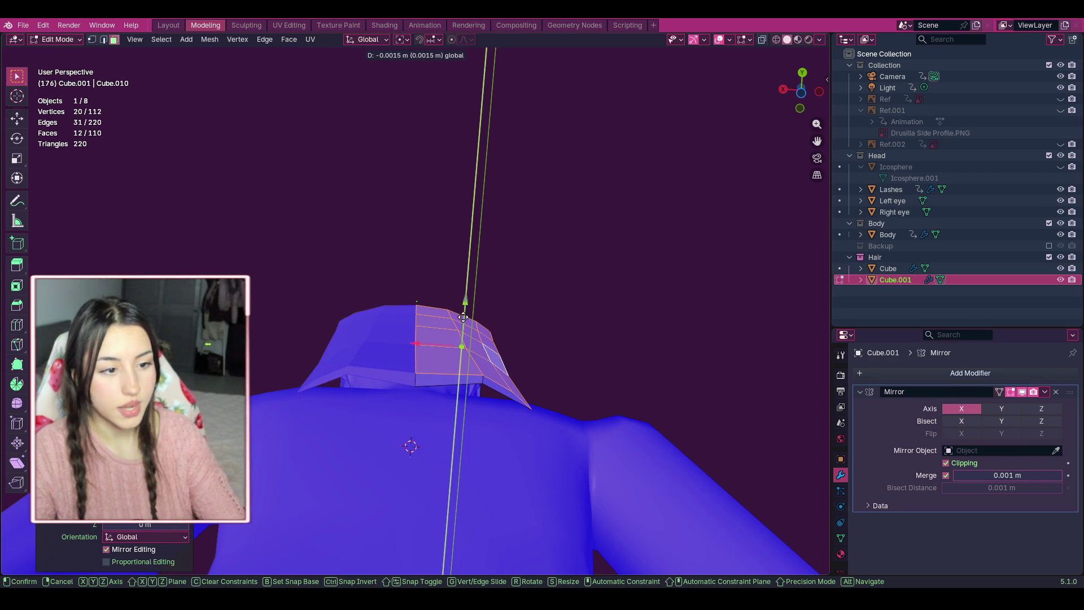
left_click(455, 347, "shift")
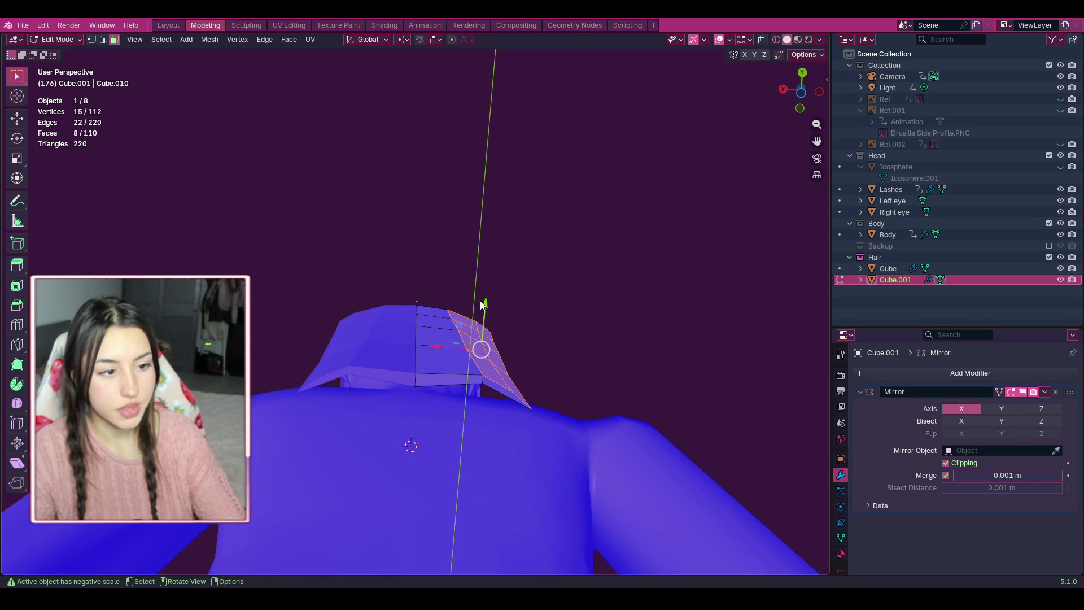
left_click_drag(482, 305, 485, 298)
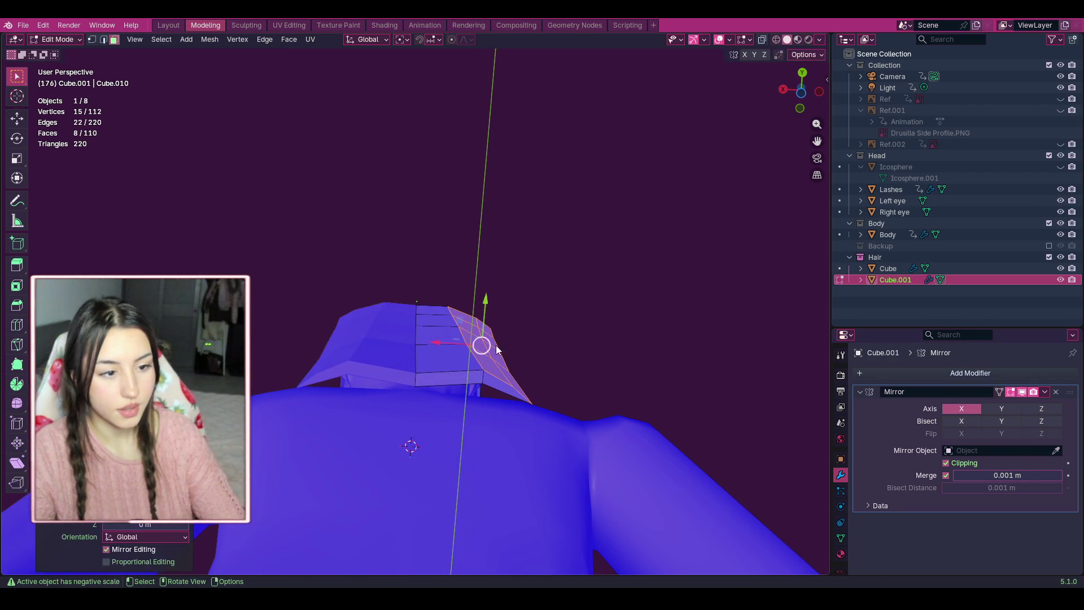
left_click(486, 377, "shift")
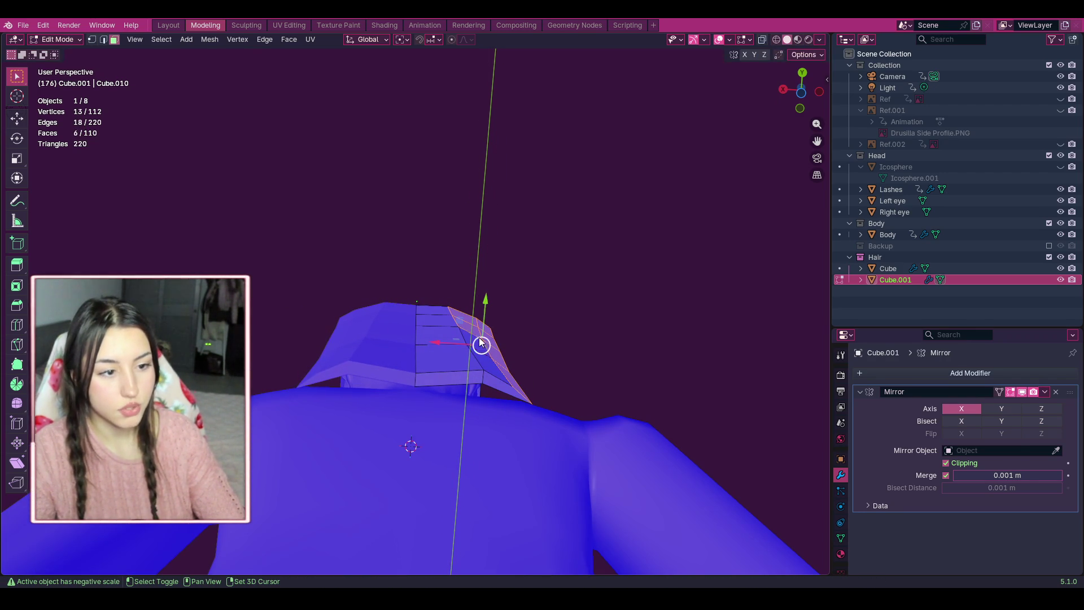
left_click_drag(501, 309, 504, 314)
mouse_move(503, 314)
middle_mouse_down()
mouse_move(497, 271)
mouse_move(395, 237)
mouse_move(169, 206)
mouse_move(136, 62)
mouse_move(715, 141)
middle_mouse_up()
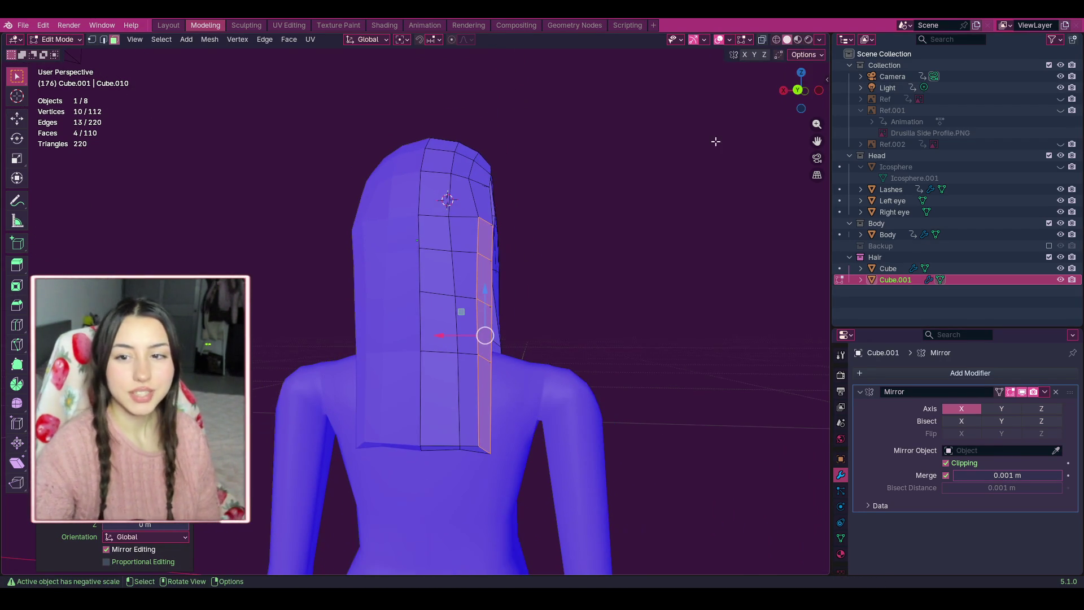
Cycle through front, side and back orthographic views to inspect the hair.
scroll(616, 211, "down", 2)
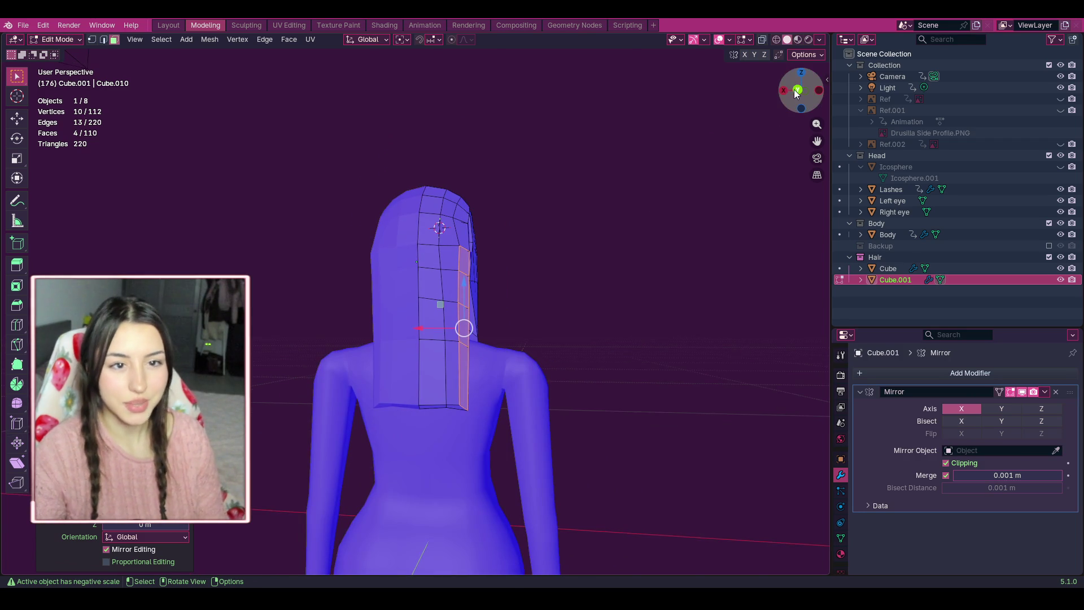
left_click(796, 91)
left_click(796, 91)
left_click(796, 91)
left_click(796, 91)
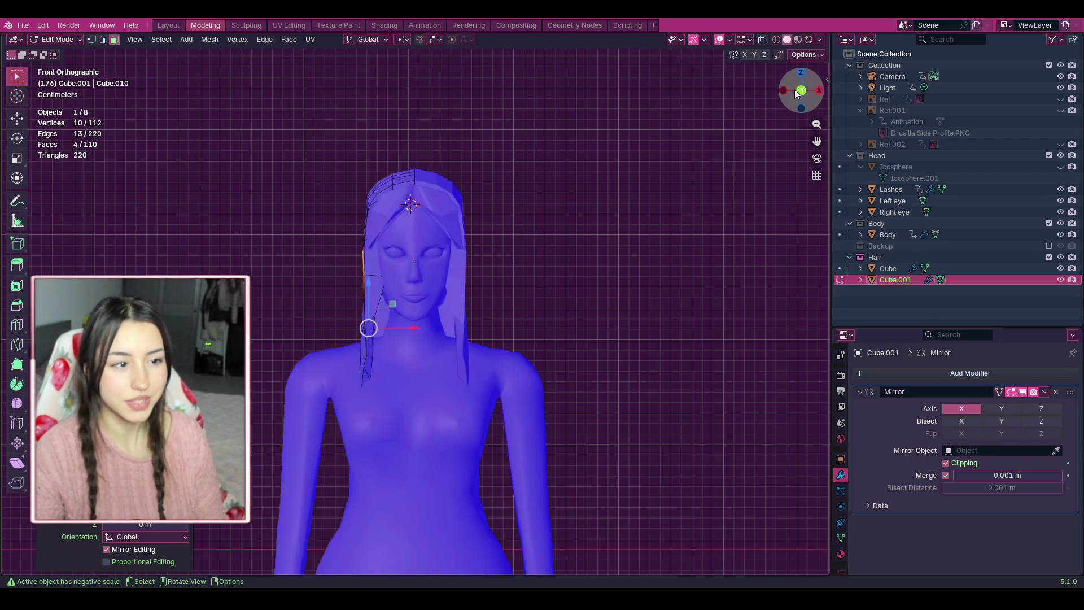
scroll(524, 234, "up", 2)
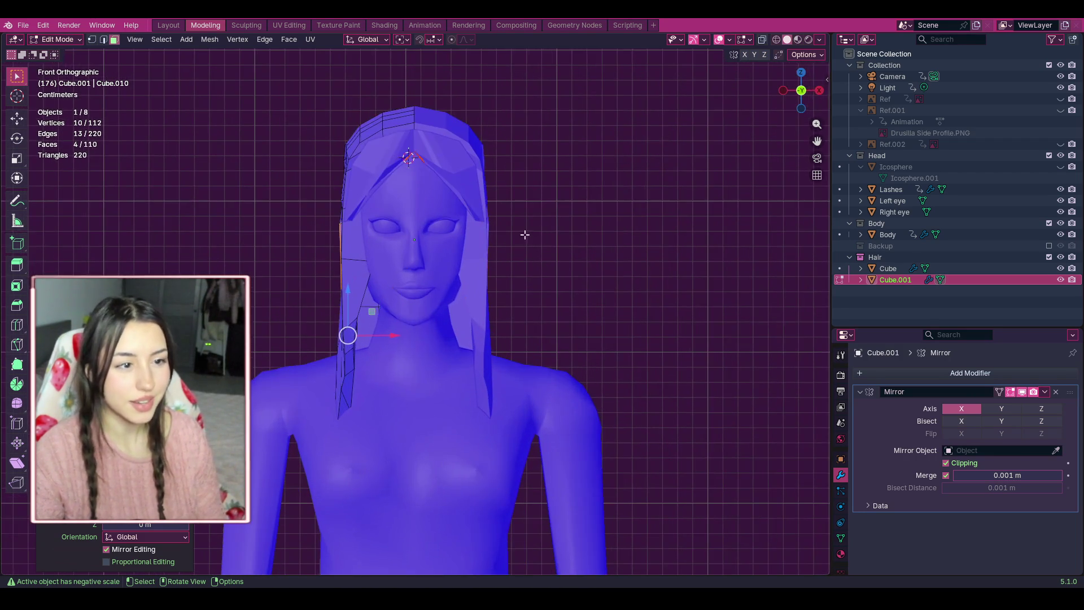
left_click(818, 97)
left_click(818, 97)
left_click(818, 97)
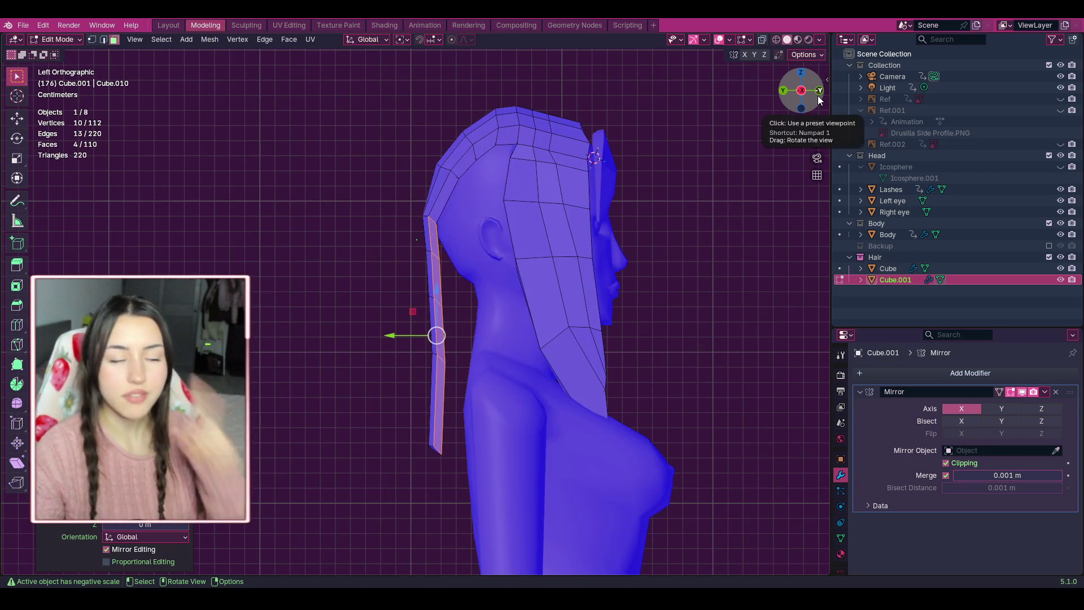
left_click(819, 97)
left_click(819, 97)
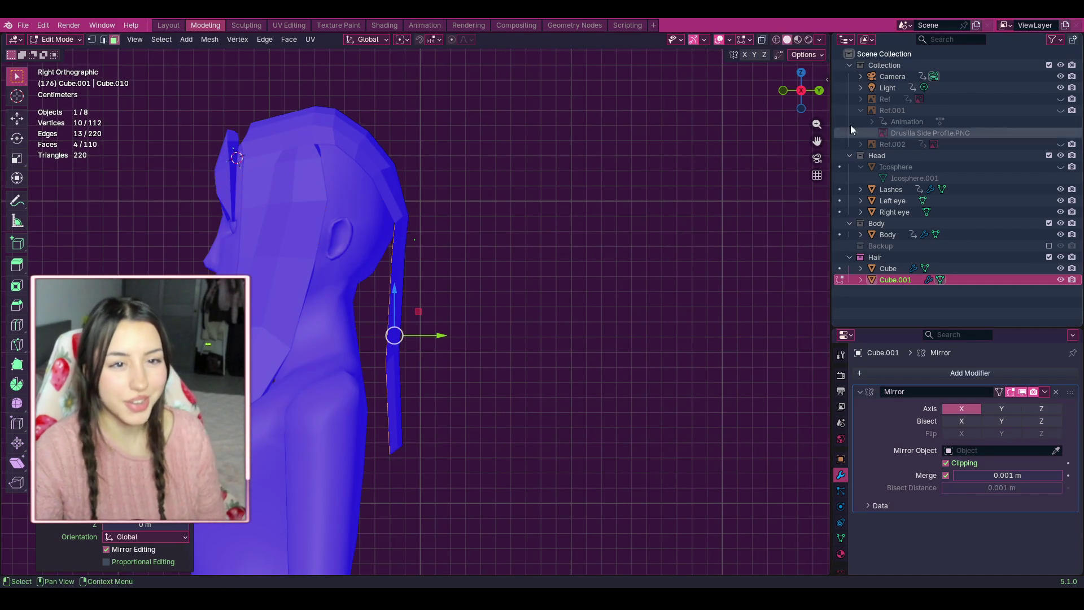
Deselect all, switch to Edge select mode, and orbit to a perspective side view.
key("alt+a")
left_click(818, 91)
left_click(818, 91)
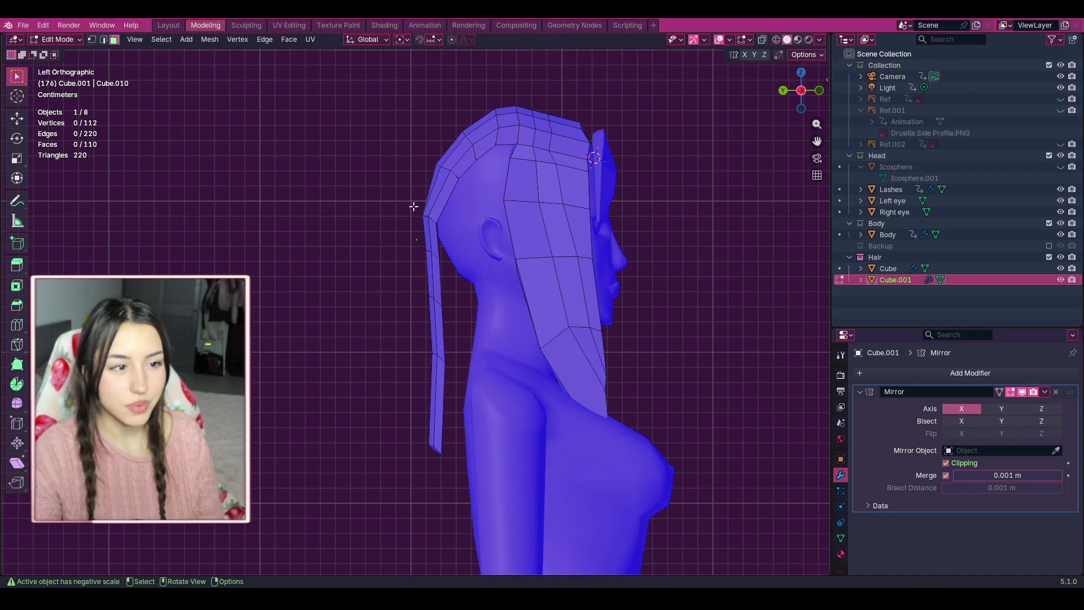
left_click(433, 226, "alt")
key("alt+a")
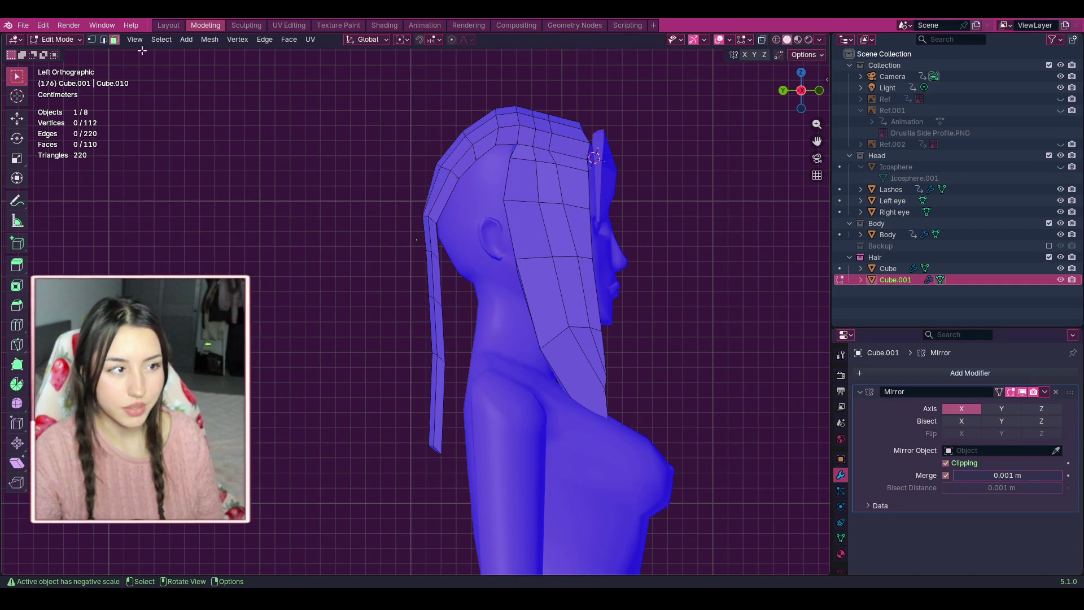
left_click(104, 40)
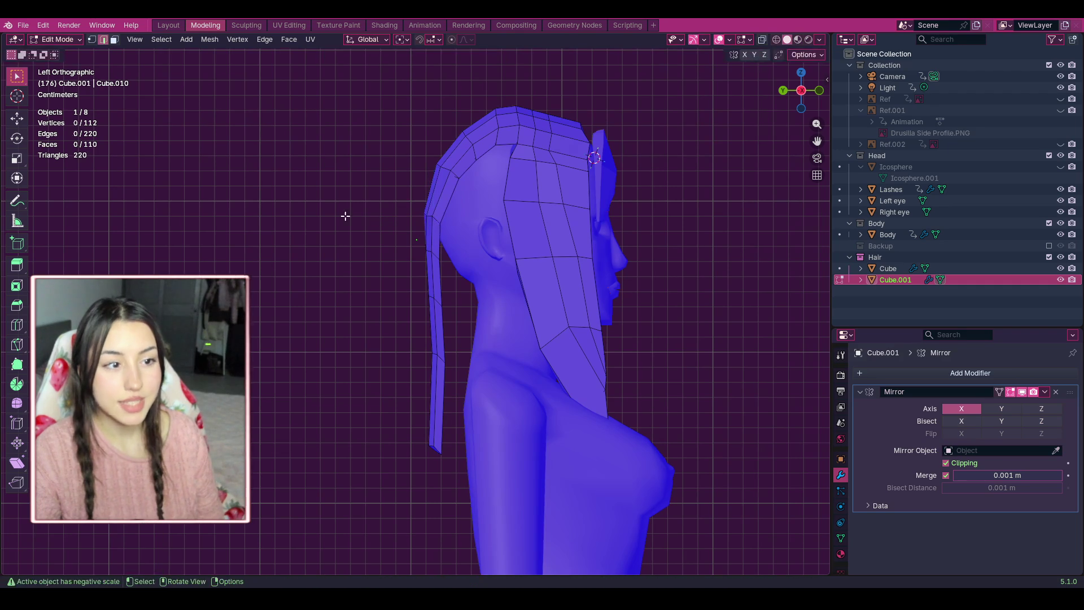
left_click(819, 91)
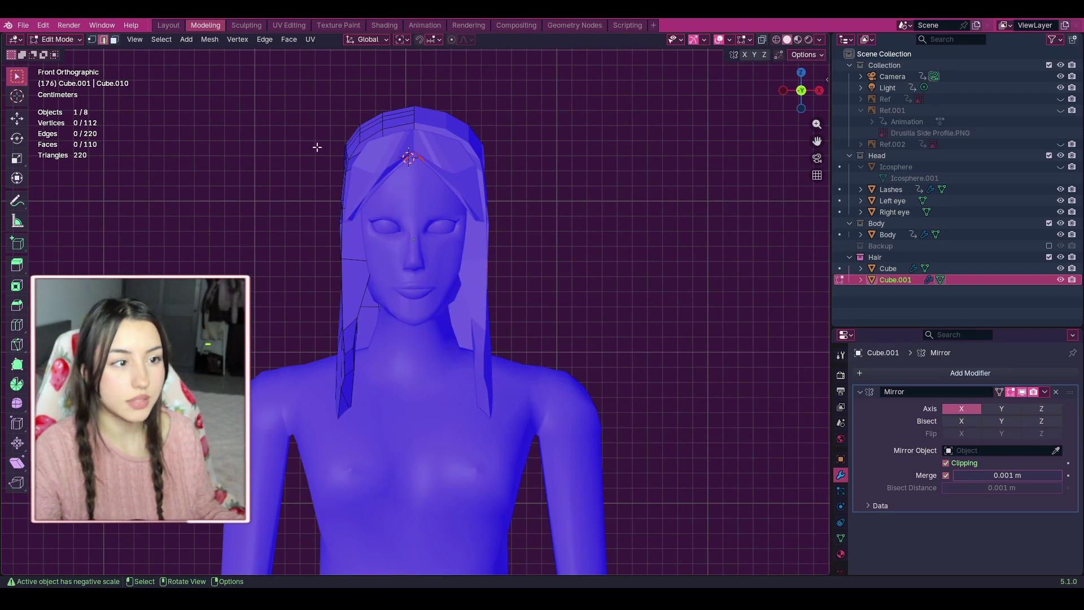
left_click_drag(800, 90, 526, 201)
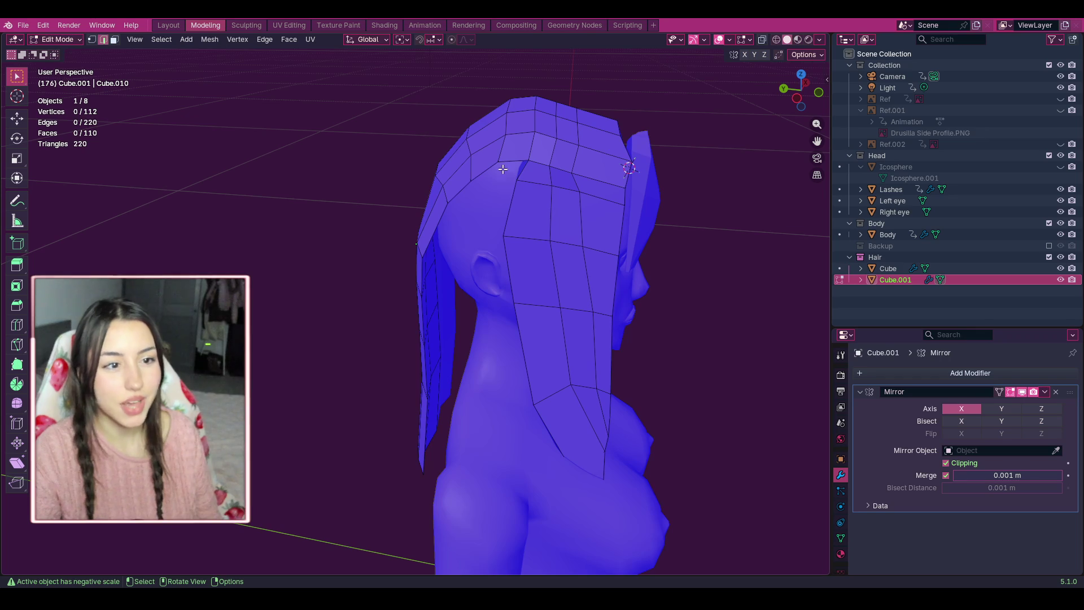
Return to face select and pick faces down the side hair panel.
key("3")
left_click(526, 212)
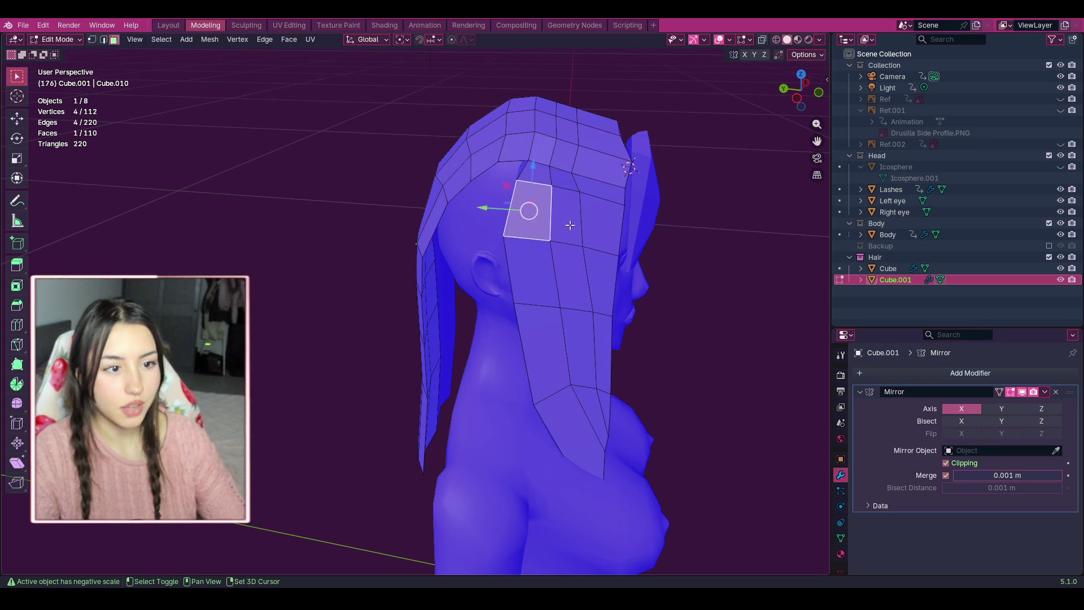
left_click(564, 220, "shift")
left_click(599, 225, "shift")
left_click(531, 271, "ctrl+shift")
mouse_move(800, 90)
left_mouse_down()
mouse_move(649, 99)
mouse_move(751, 96)
left_mouse_up()
left_click(525, 327, "shift")
left_click(564, 333, "shift")
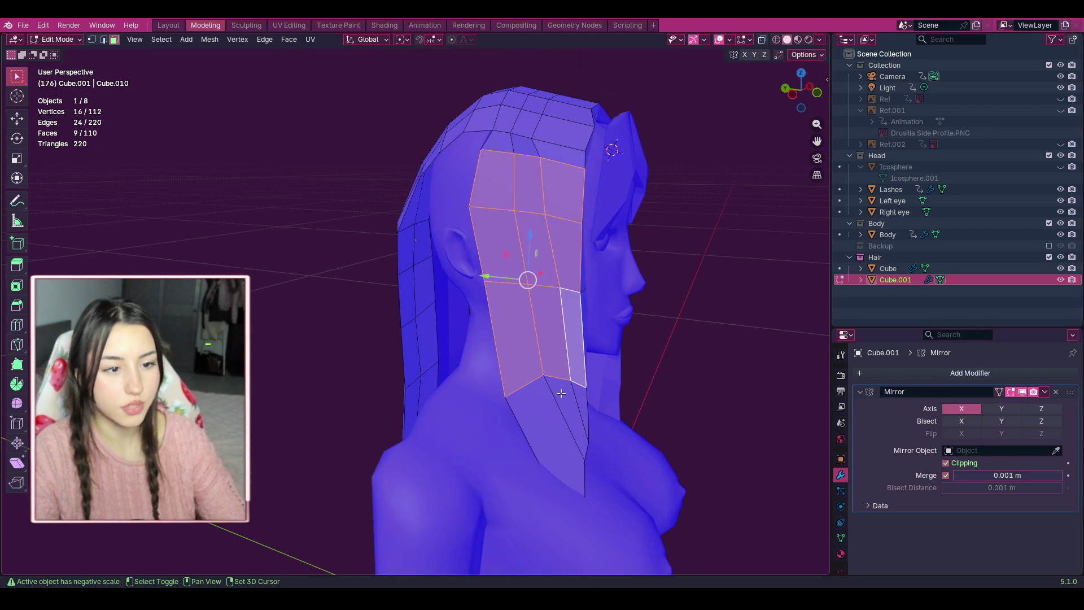
left_click(570, 429, "shift")
left_click(553, 406, "shift")
left_click(816, 92)
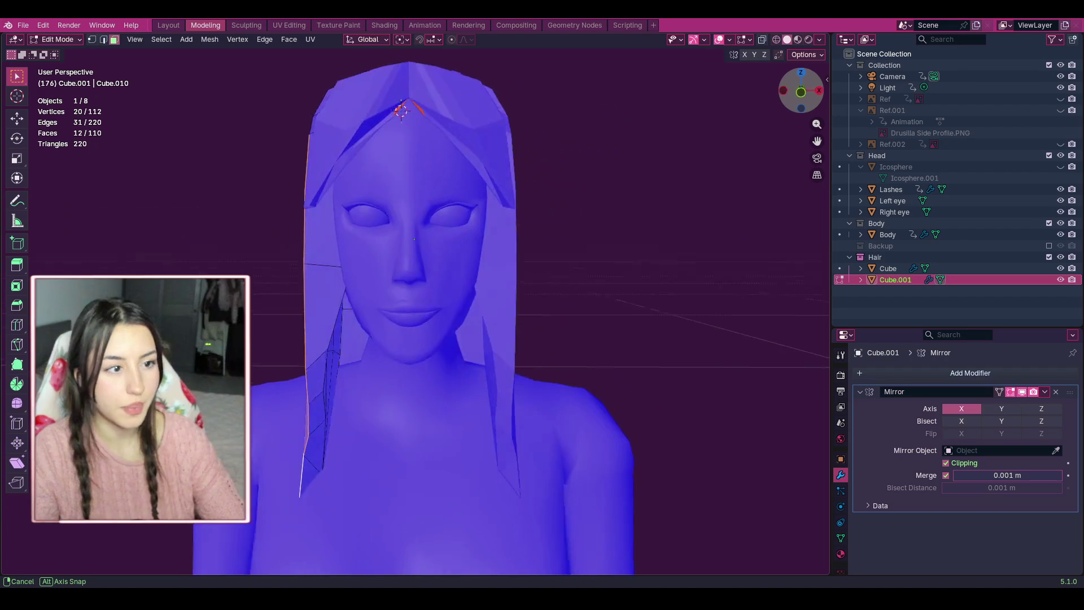
left_click_drag(801, 94, 857, 96)
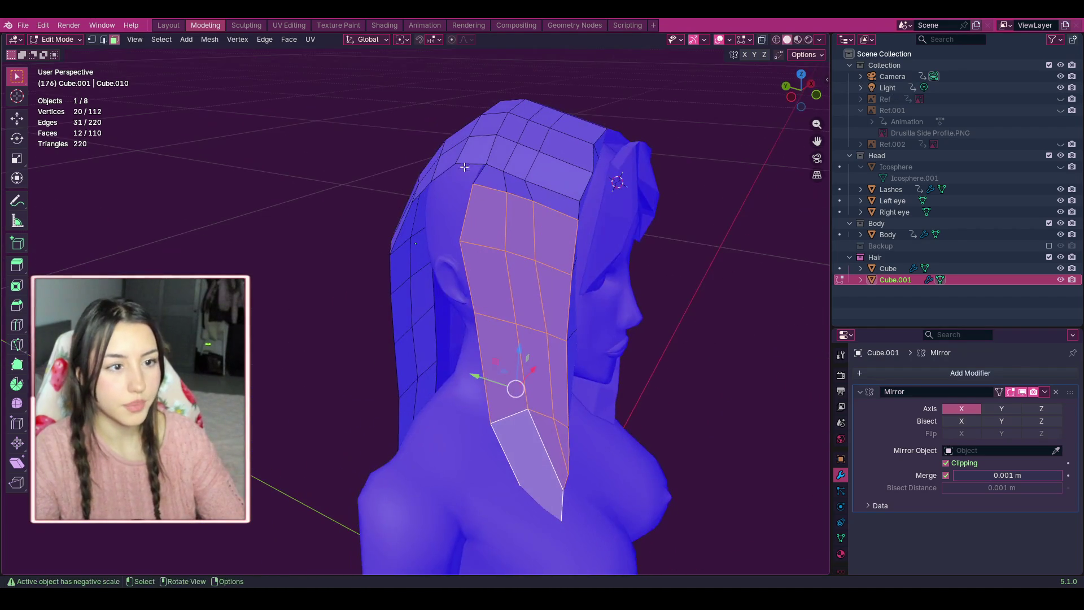
left_click(488, 180, "shift")
left_click(517, 186, "shift")
left_click(550, 216, "shift")
Select the forehead strand faces at the top front of the hair.
left_click(497, 301)
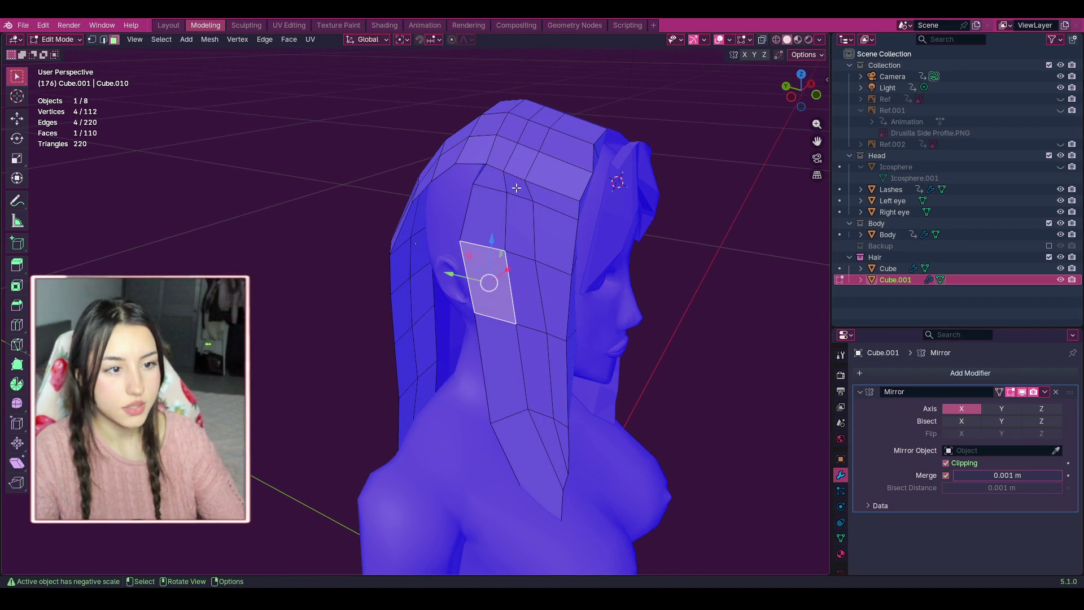
left_click(497, 148)
left_click(522, 161, "shift")
left_click(553, 196)
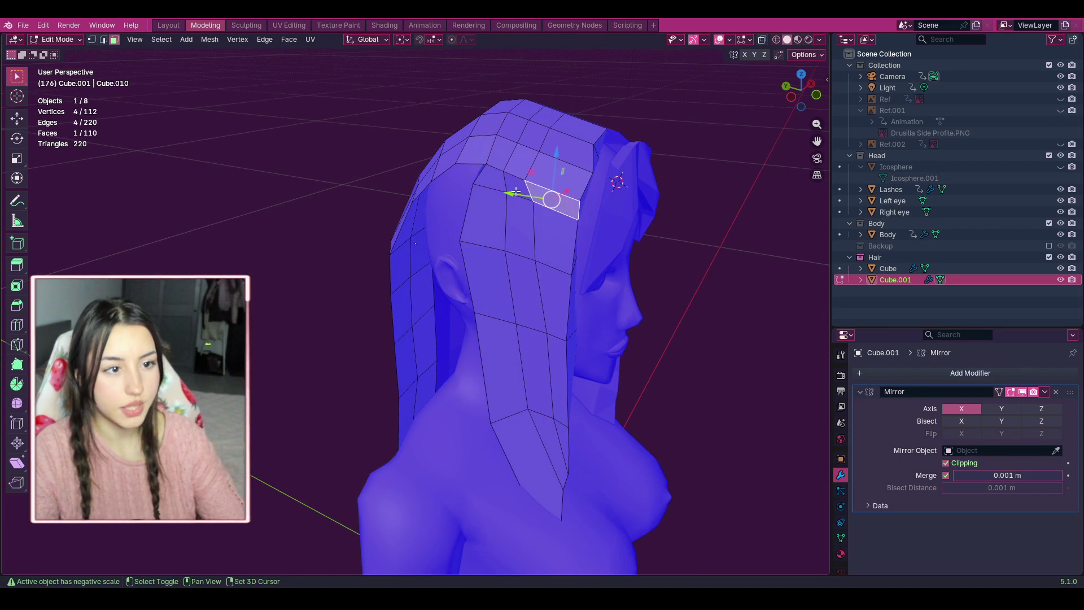
left_click(519, 183, "shift")
left_click(488, 186, "shift")
left_click(485, 232, "shift")
left_click(519, 237, "shift")
left_click(556, 240, "shift")
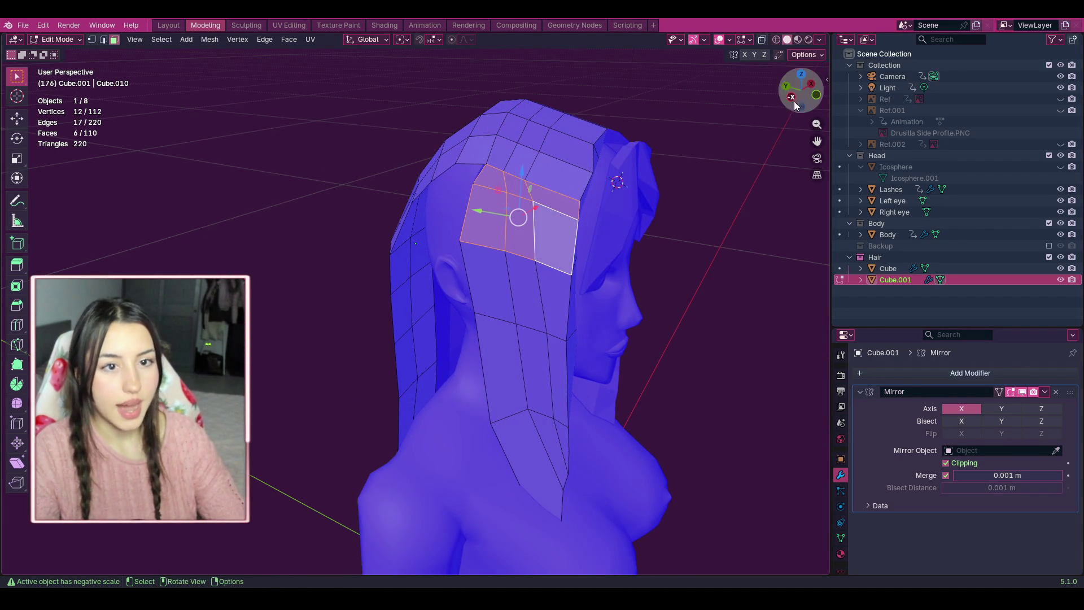
left_click_drag(800, 90, 384, 223)
Slide the forehead strands sideways along X over the brow, then clear the selection.
left_click_drag(369, 158, 364, 158)
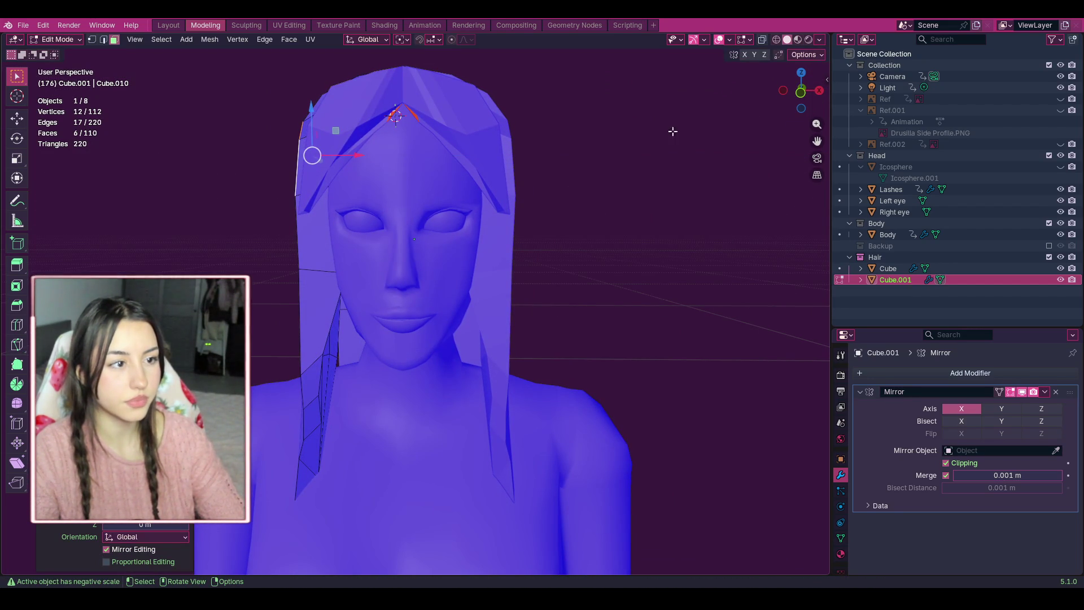
mouse_move(803, 97)
left_mouse_down()
mouse_move(776, 99)
mouse_move(806, 95)
left_mouse_up()
key("ctrl+z")
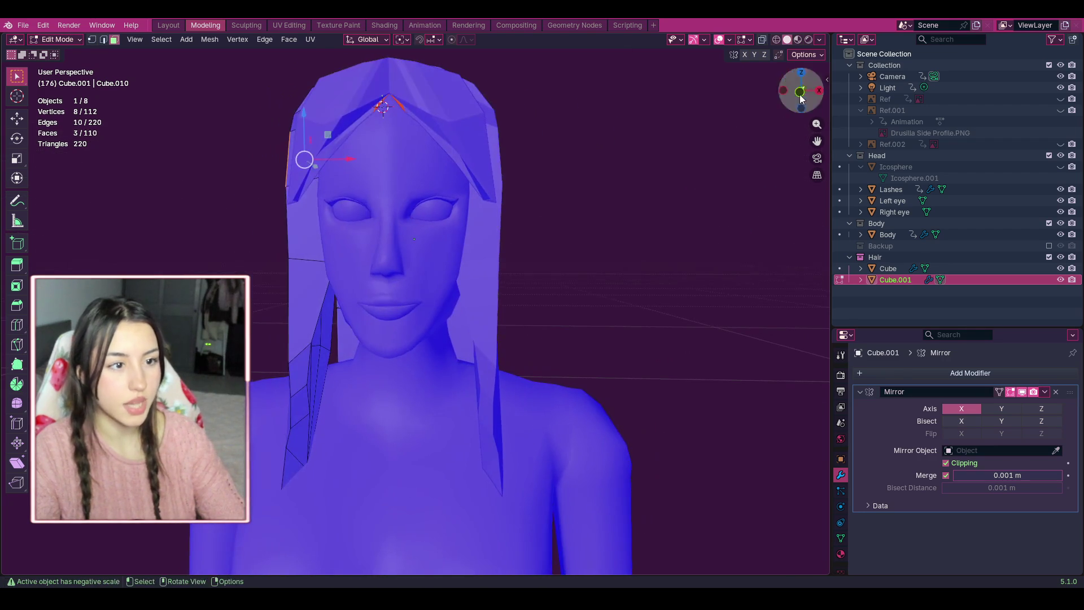
left_click_drag(351, 160, 302, 162)
mouse_move(802, 93)
left_mouse_down()
mouse_move(762, 95)
mouse_move(826, 90)
mouse_move(787, 91)
mouse_move(807, 92)
mouse_move(783, 123)
mouse_move(813, 141)
left_mouse_up()
left_click(756, 164)
Select a face at the back strand's bottom end and orbit to view its end face.
scroll(656, 315, "up", 5)
scroll(405, 213, "down", 1)
scroll(608, 274, "up", 4)
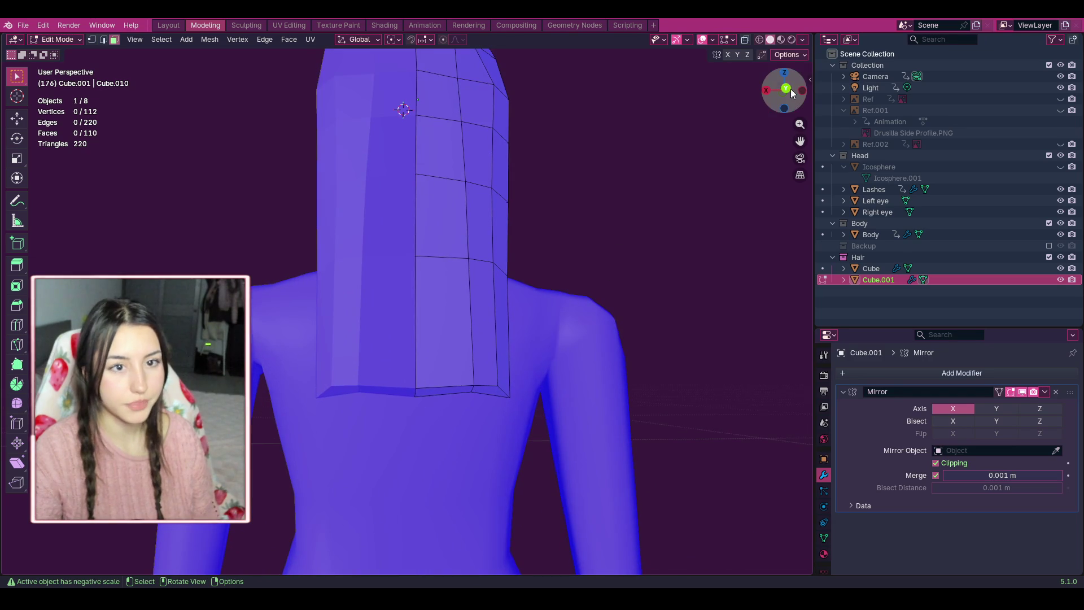
left_click_drag(792, 93, 789, 102)
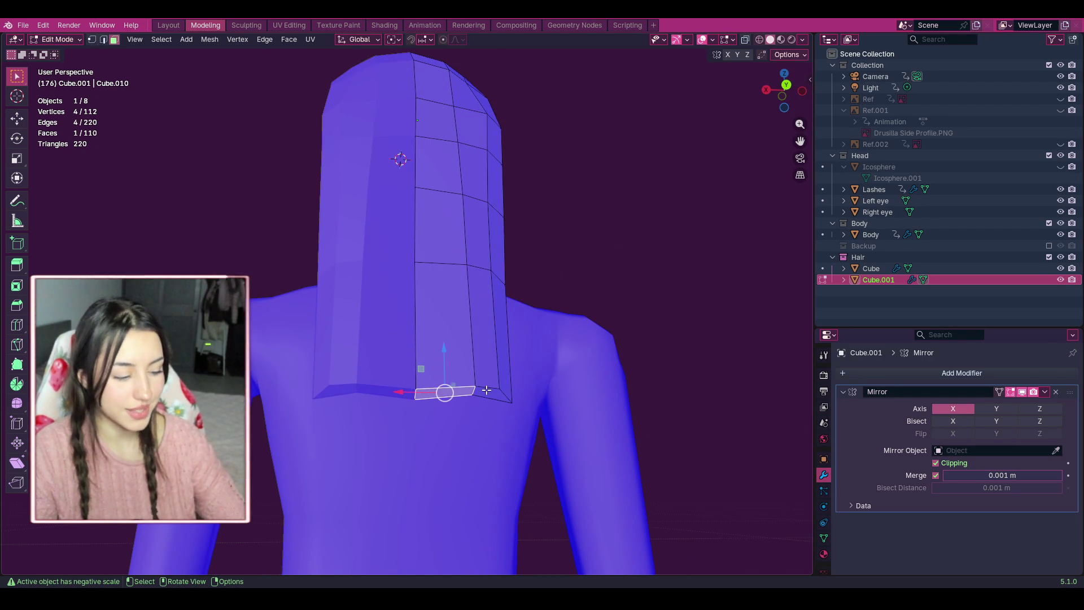
left_click(464, 363)
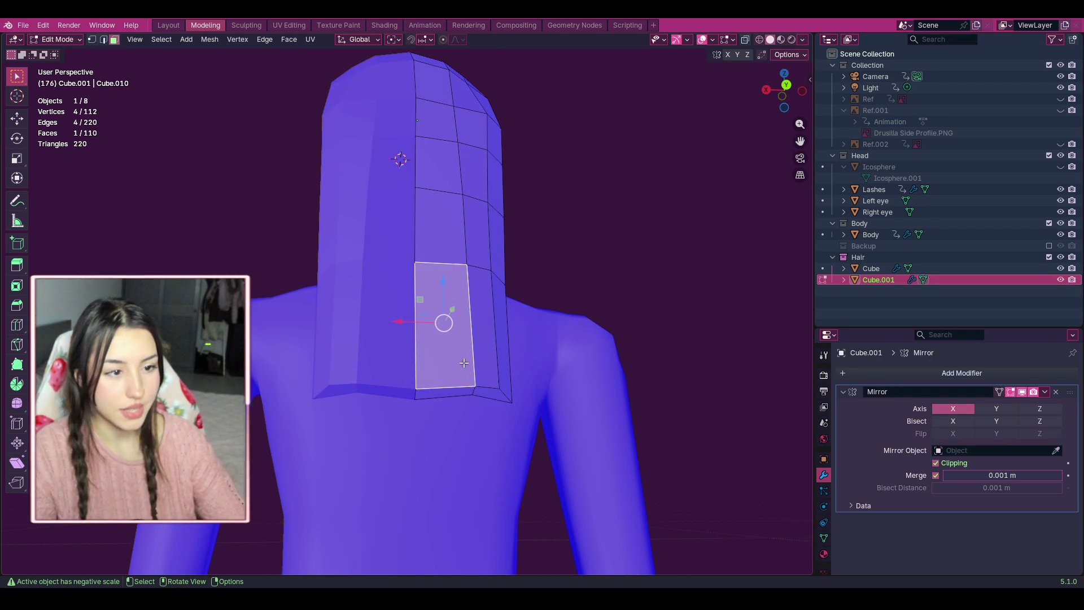
left_click_drag(785, 91, 793, 186)
scroll(538, 303, "up", 1)
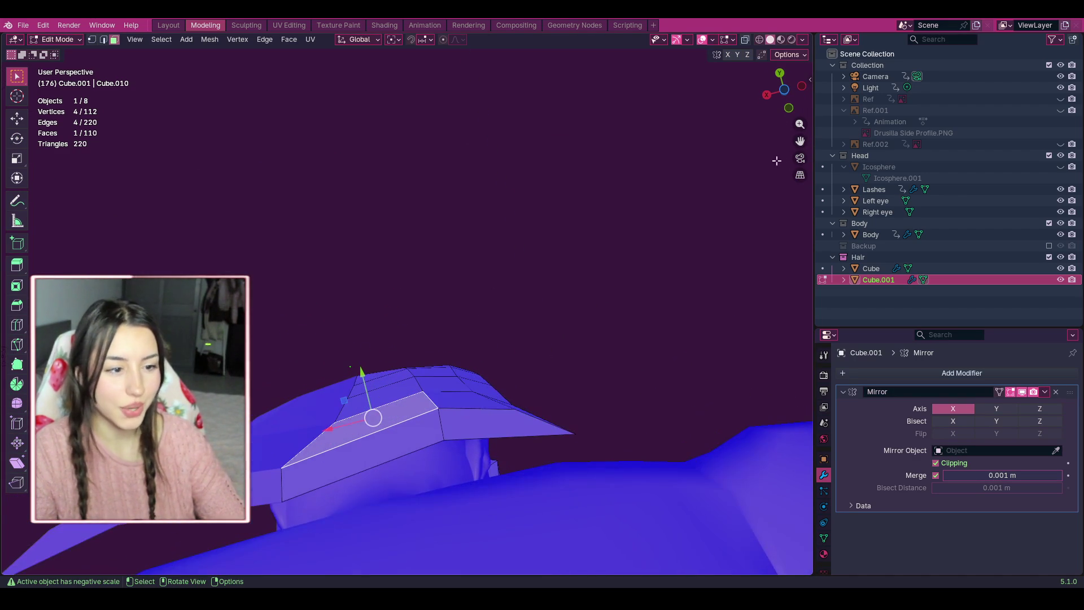
left_click_drag(783, 91, 797, 111)
scroll(463, 398, "up", 3)
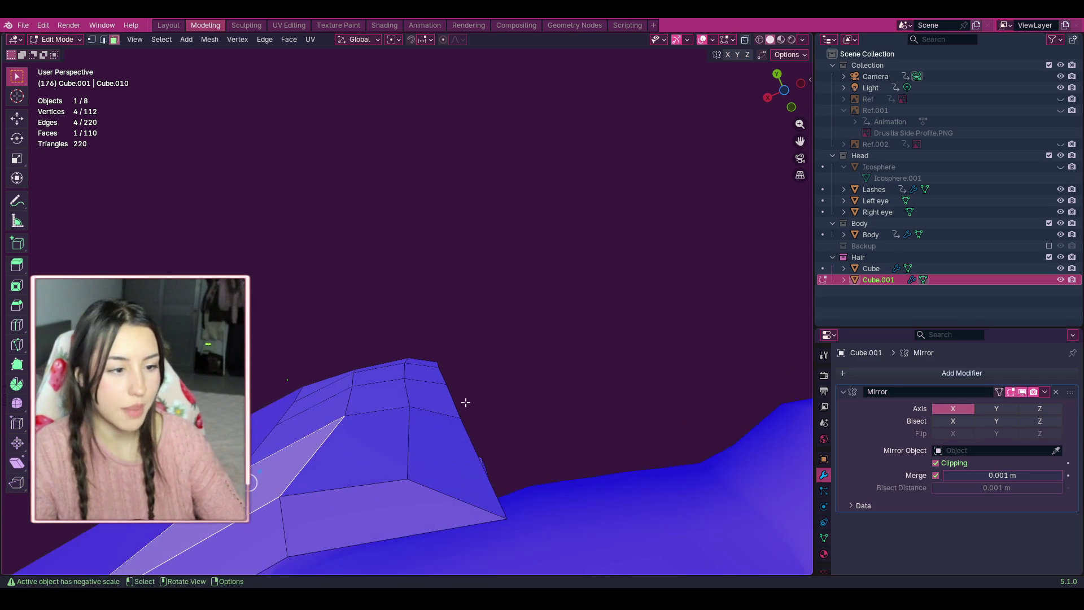
Knife two cuts across the end face, one to the bottom edge, one to the right edge.
left_click(17, 344)
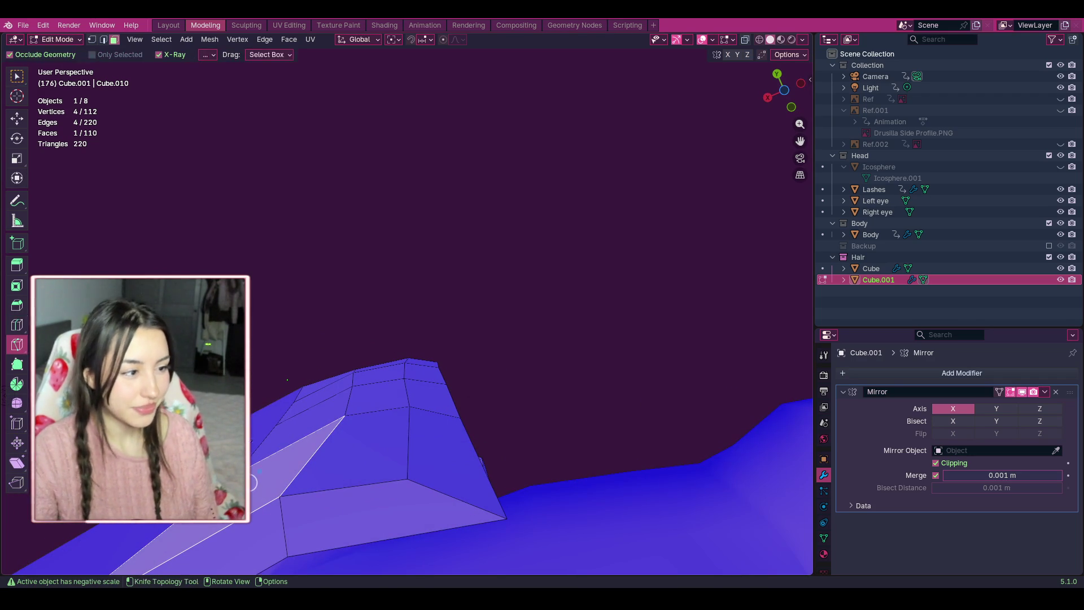
left_click(407, 479)
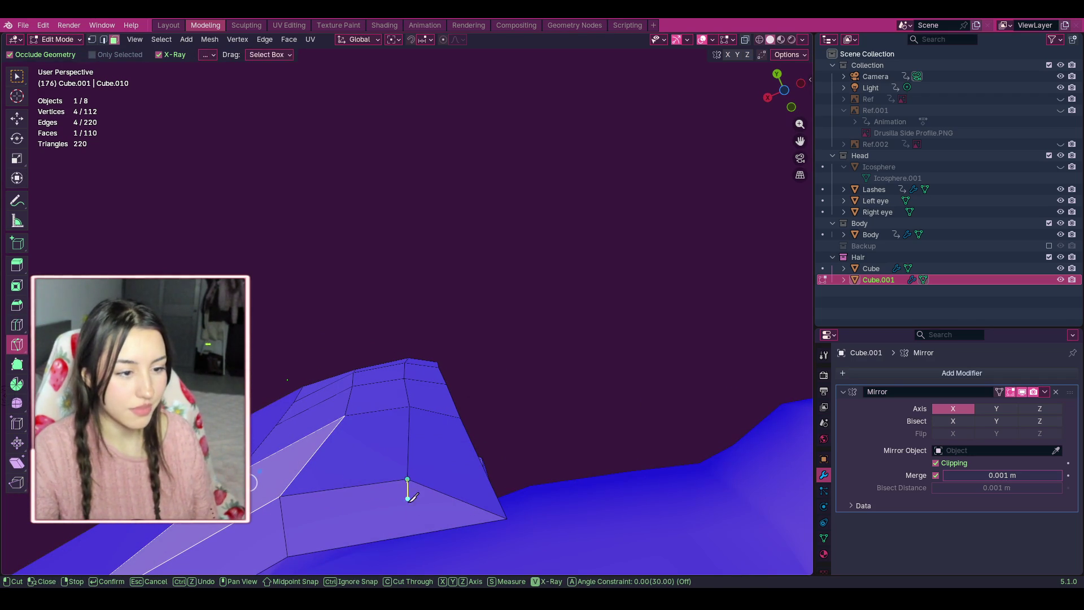
left_click(412, 534)
key("Return")
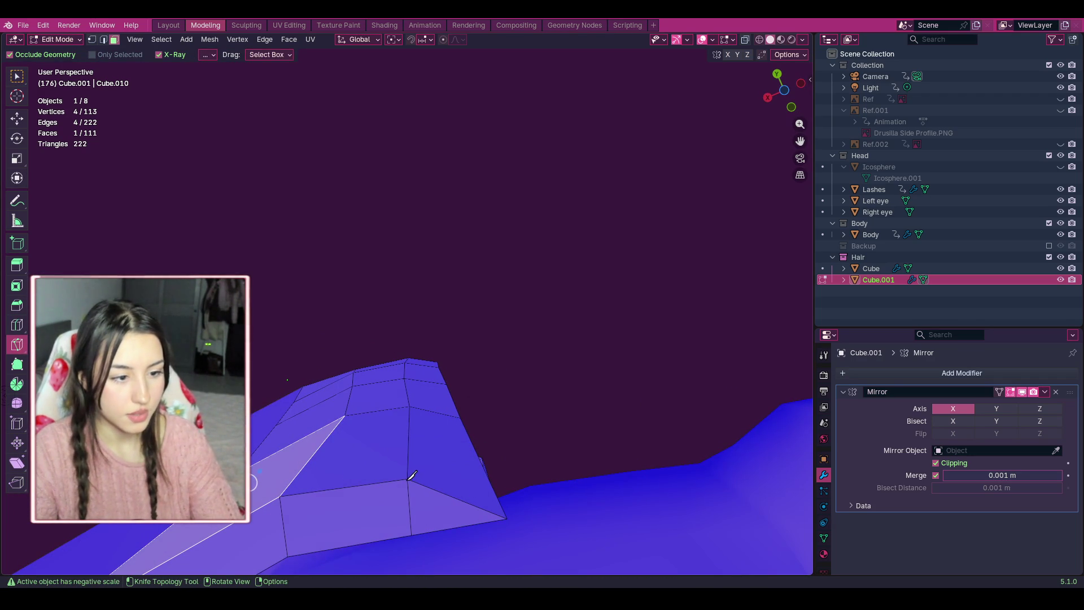
left_click(408, 479)
left_click(488, 477)
key("Return")
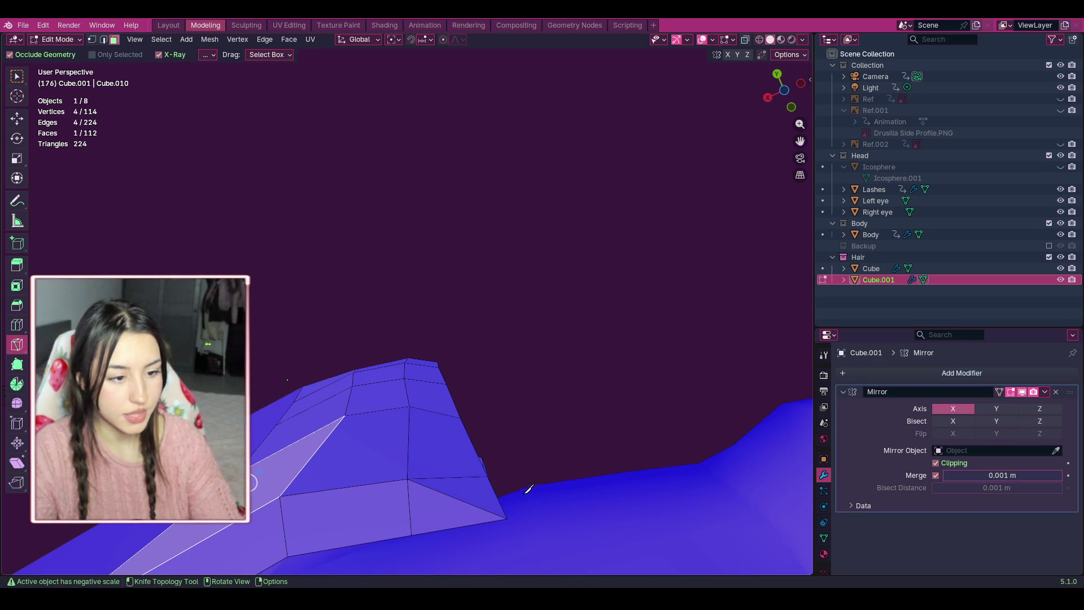
mouse_move(784, 90)
left_mouse_down()
mouse_move(757, 79)
mouse_move(745, 93)
mouse_move(802, 97)
left_mouse_up()
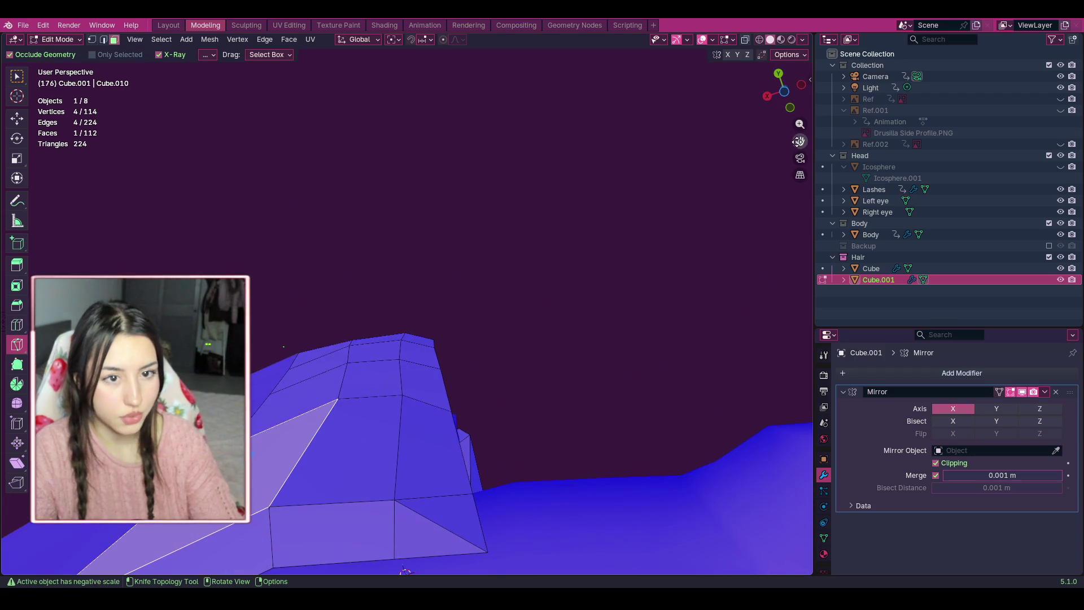
left_click_drag(799, 141, 796, 68)
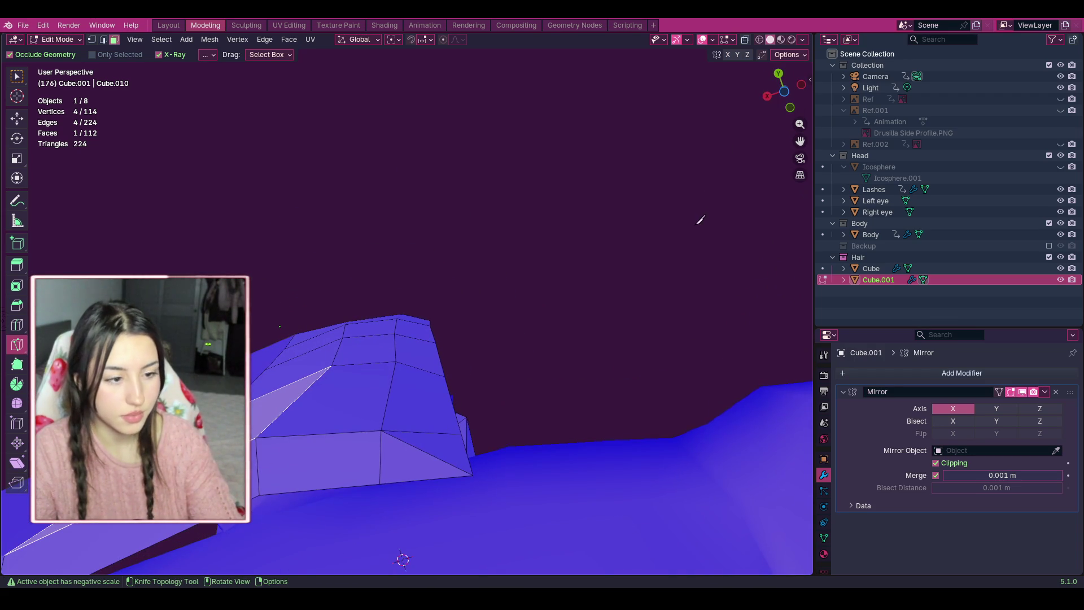
mouse_move(700, 219)
middle_mouse_down()
mouse_move(679, 271)
mouse_move(603, 344)
middle_mouse_up()
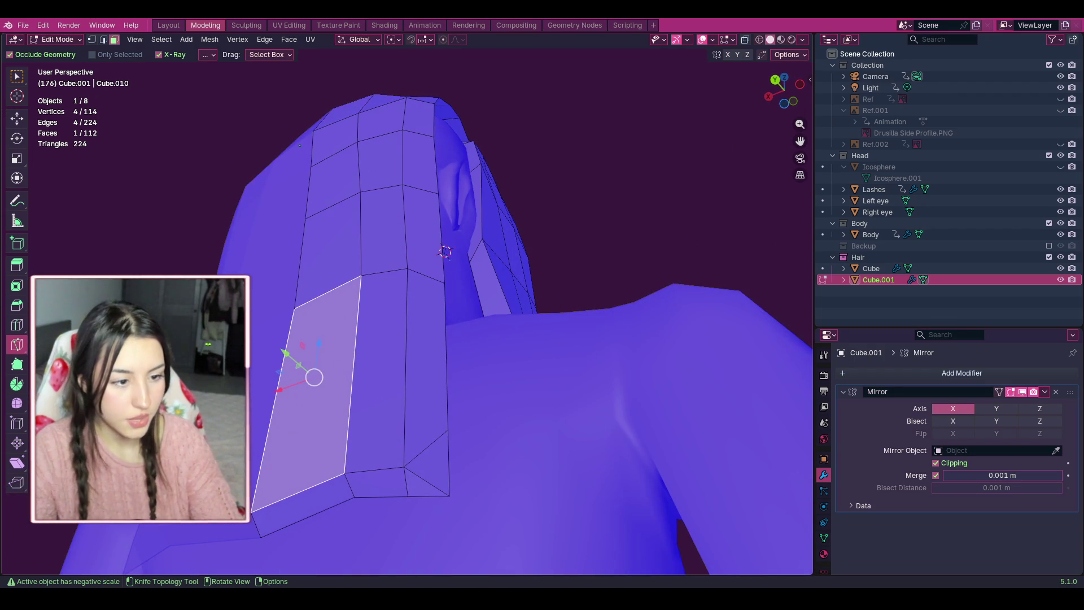
In vertex mode, move the strand-tip corner vertex down along Z onto the lower corner vertex.
left_click(18, 117)
left_click(429, 455)
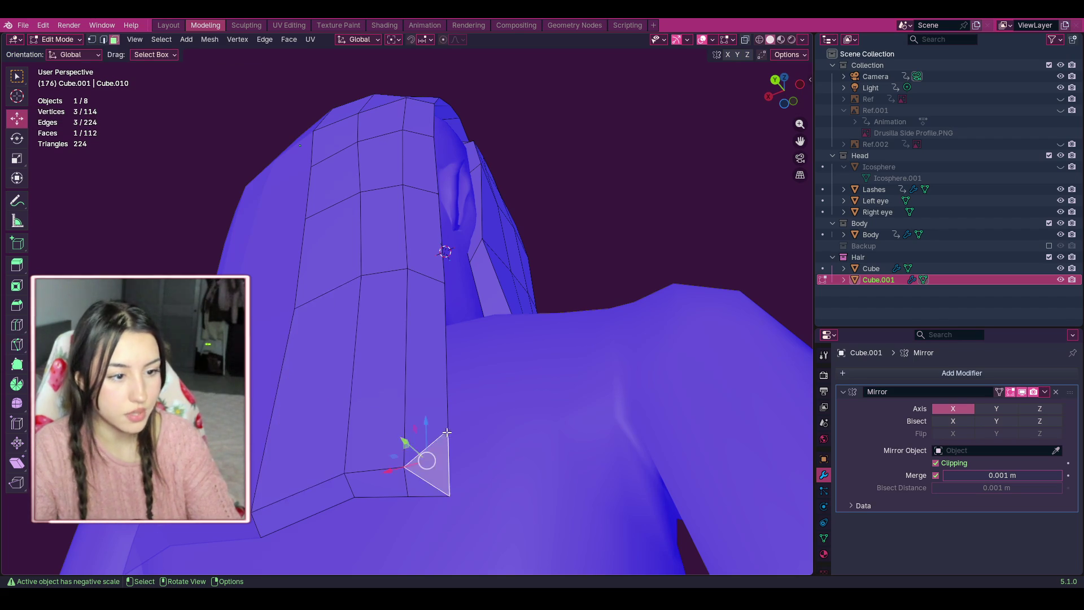
left_click(447, 425)
left_click(92, 40)
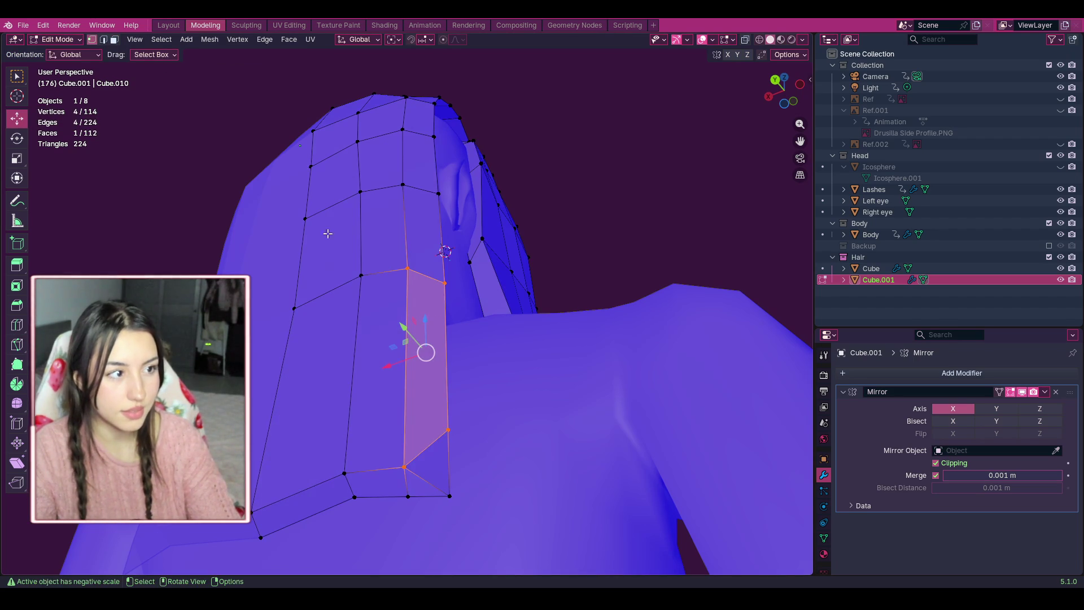
left_click(445, 429)
left_click_drag(446, 399, 448, 460)
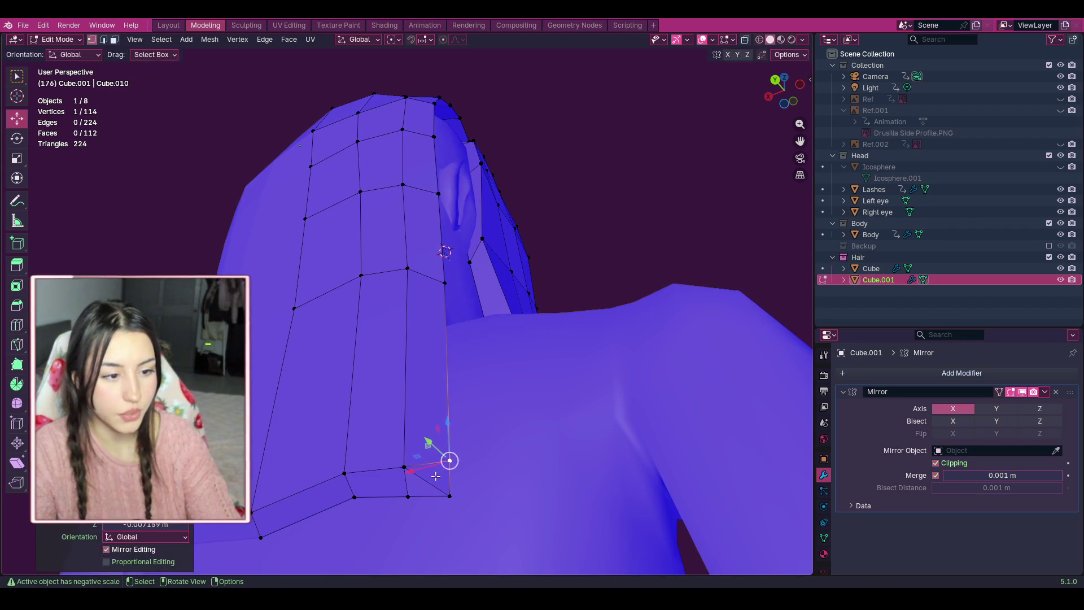
left_click(427, 481)
In edge mode, dissolve the leftover edge at the strand tip and clear the selection.
scroll(430, 505, "up", 1)
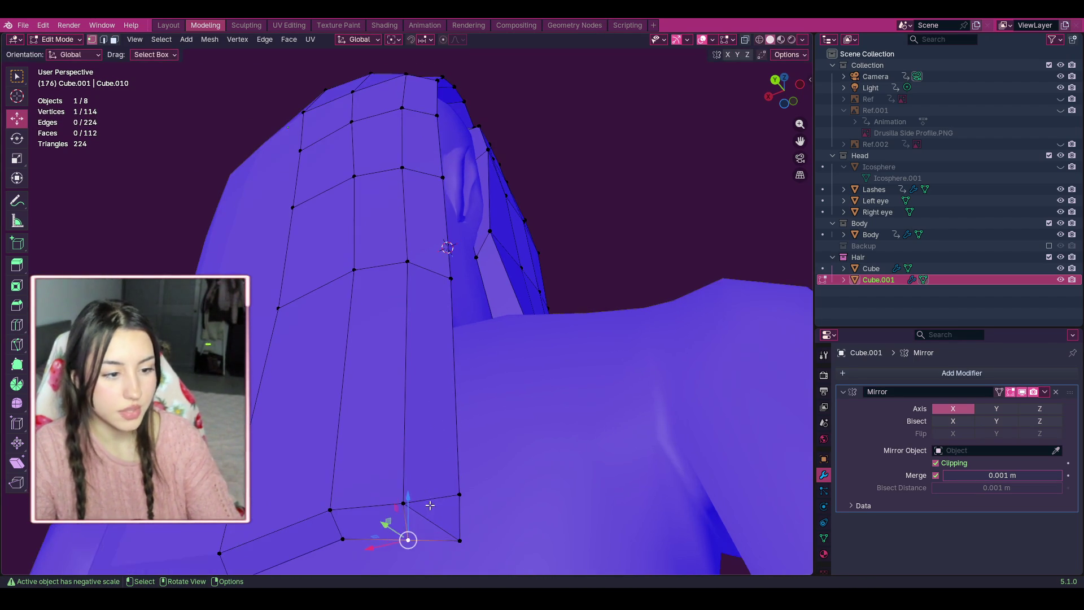
left_click(104, 39)
right_click(420, 520)
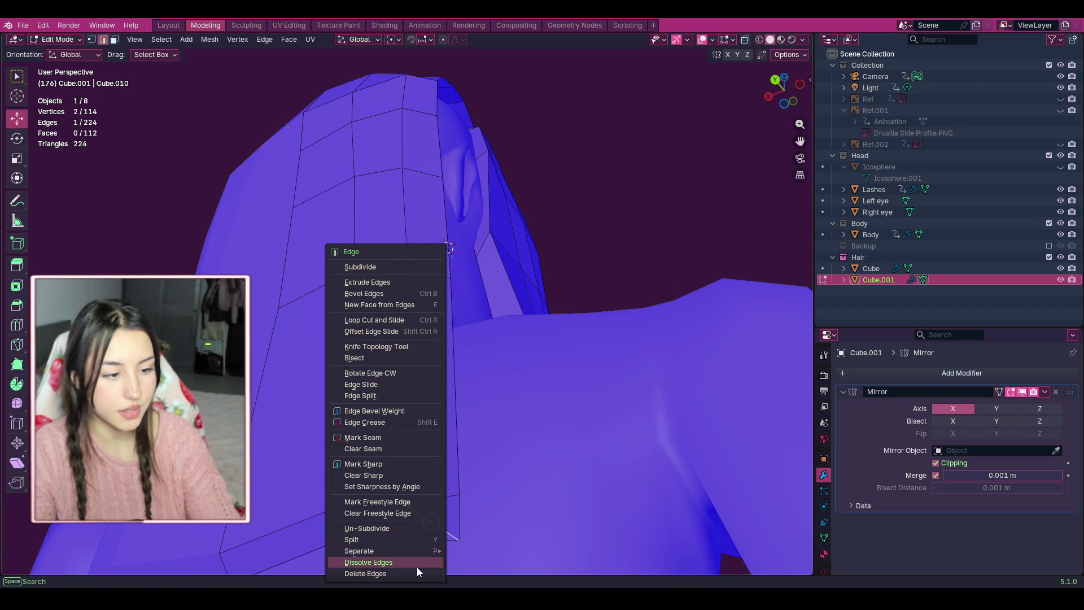
left_click(416, 559)
scroll(416, 558, "down", 2)
left_click(638, 213)
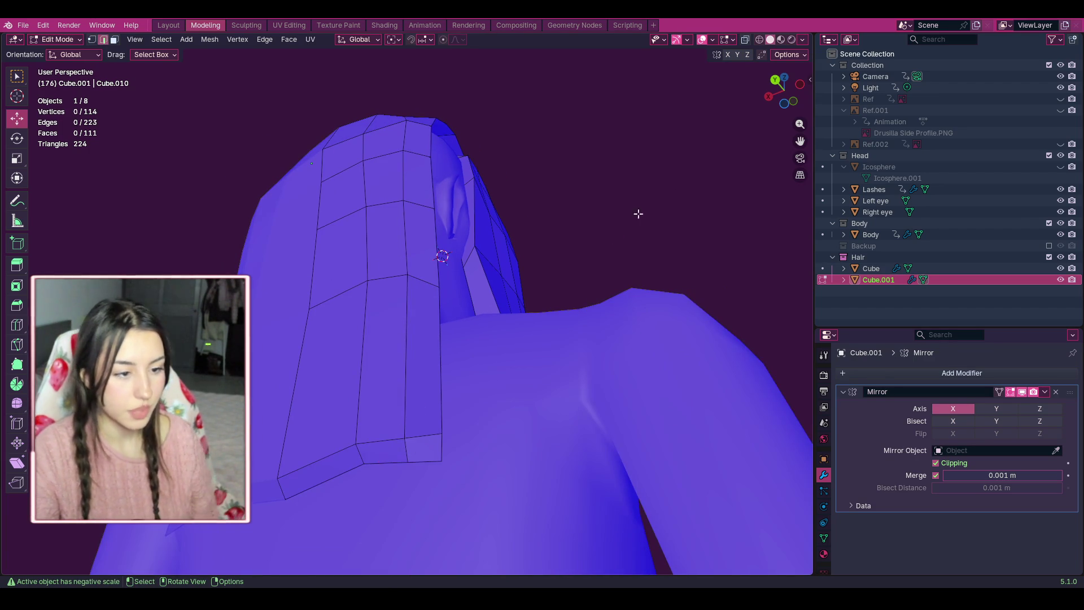
mouse_move(790, 95)
left_mouse_down()
mouse_move(778, 85)
mouse_move(636, 186)
mouse_move(403, 128)
mouse_move(626, 426)
mouse_move(563, 135)
mouse_move(508, 238)
mouse_move(733, 140)
mouse_move(781, 89)
mouse_move(388, 162)
mouse_move(403, 451)
mouse_move(317, 99)
mouse_move(378, 57)
left_mouse_up()
left_click(337, 26)
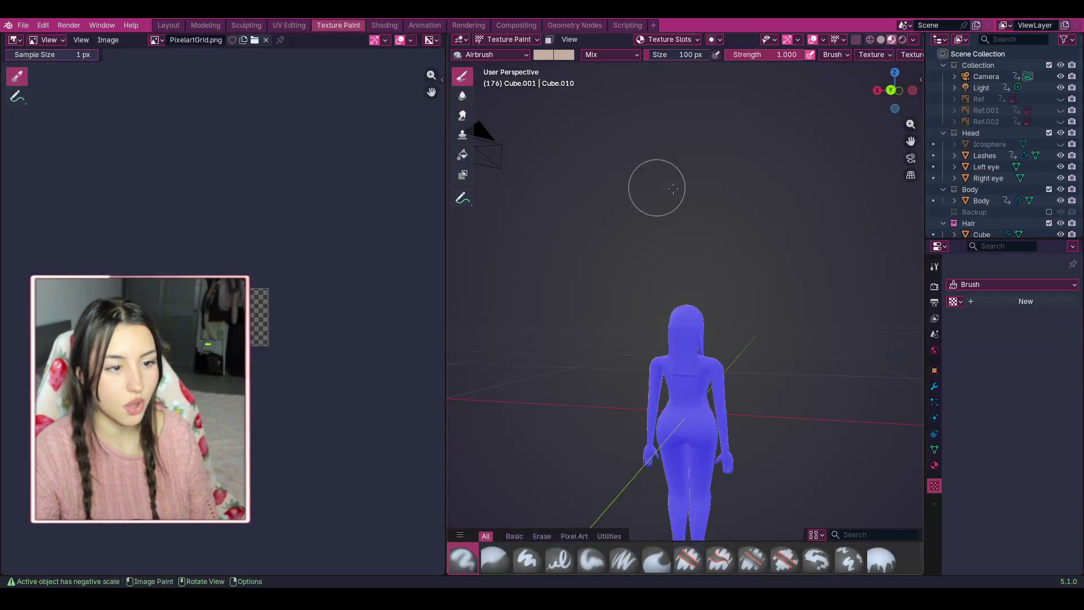
scroll(655, 186, "up", 5)
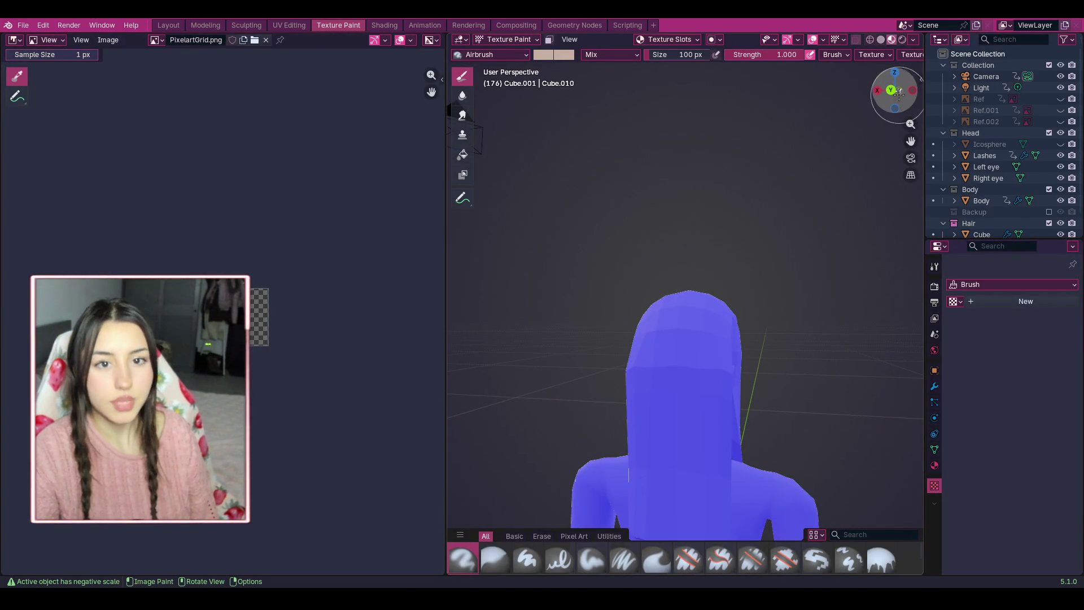
mouse_move(899, 93)
left_mouse_down()
mouse_move(883, 110)
mouse_move(892, 239)
left_mouse_up()
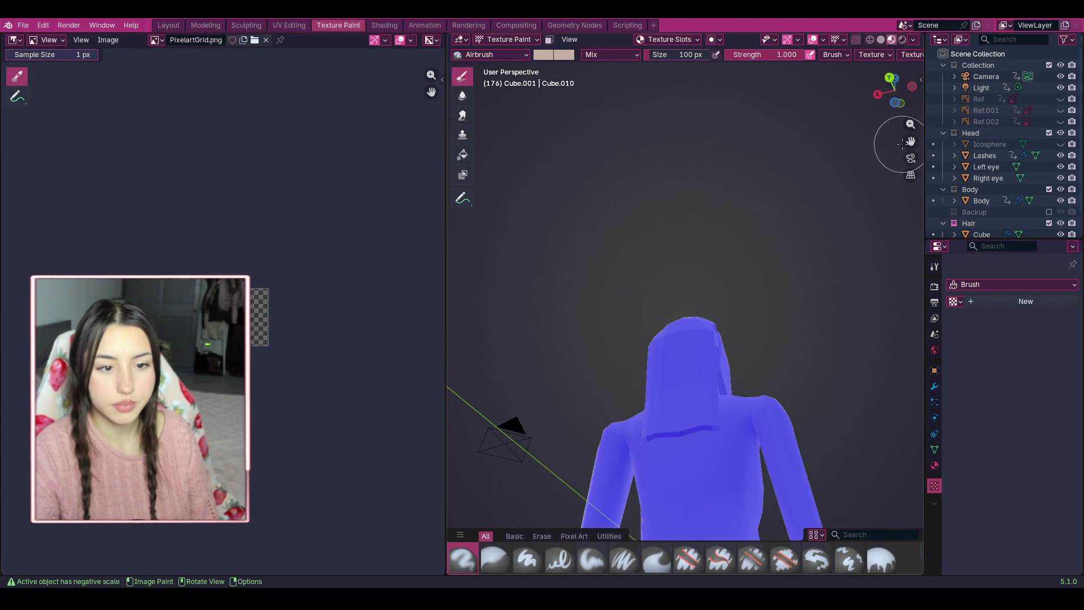
scroll(853, 242, "up", 5)
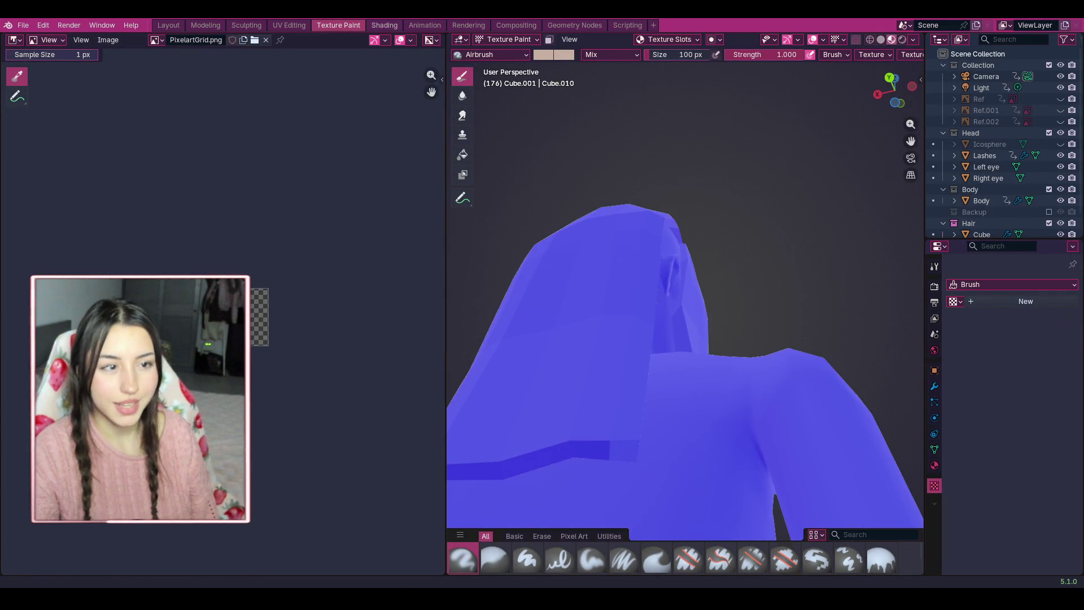
left_click(194, 27)
scroll(577, 227, "down", 2)
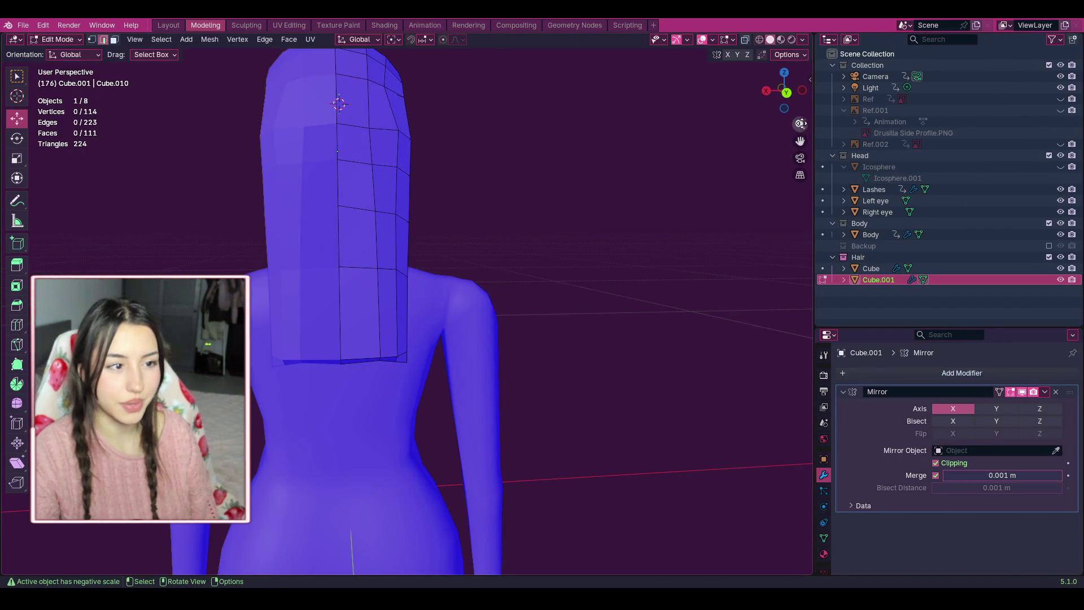
From a top-down view in face mode, add a lengthwise loop cut through the back hair.
scroll(530, 193, "down", 1)
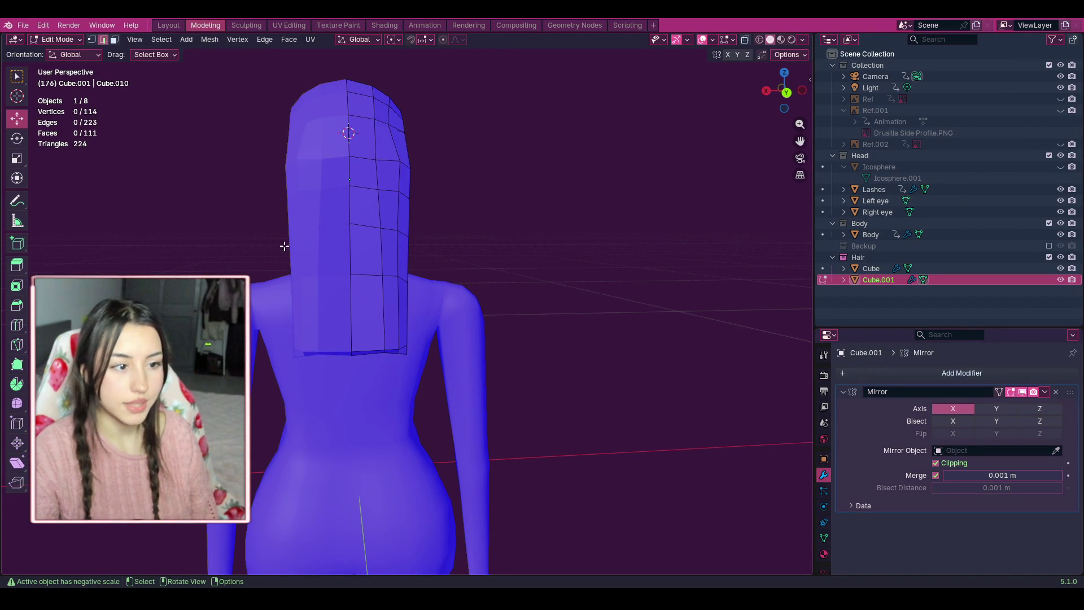
mouse_move(245, 192)
left_mouse_down()
mouse_move(447, 399)
mouse_move(429, 412)
mouse_move(198, 246)
left_mouse_up()
left_click(114, 40)
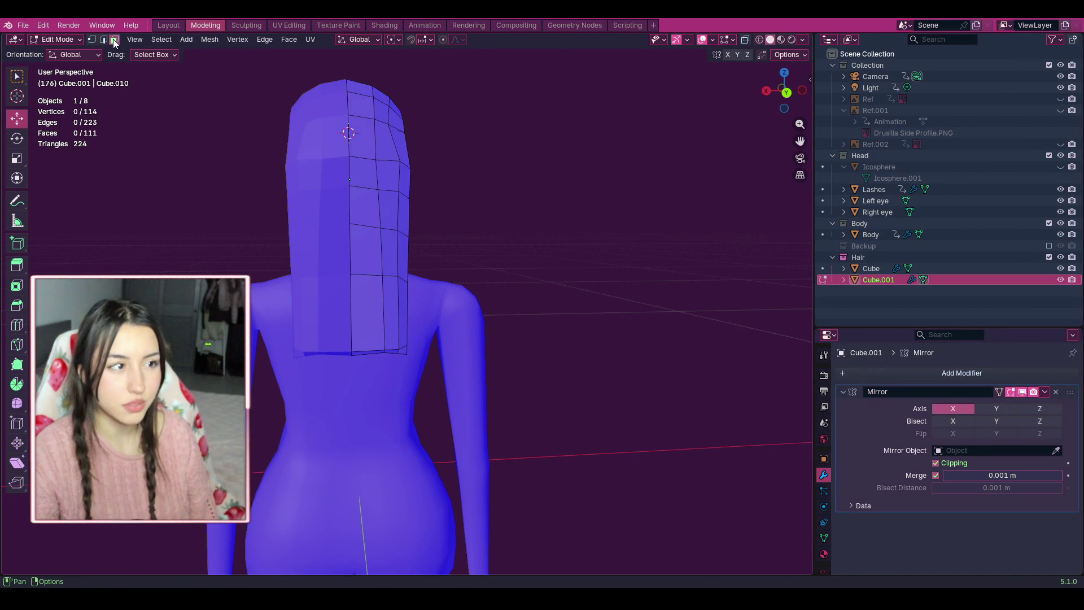
left_click_drag(786, 92, 784, 144)
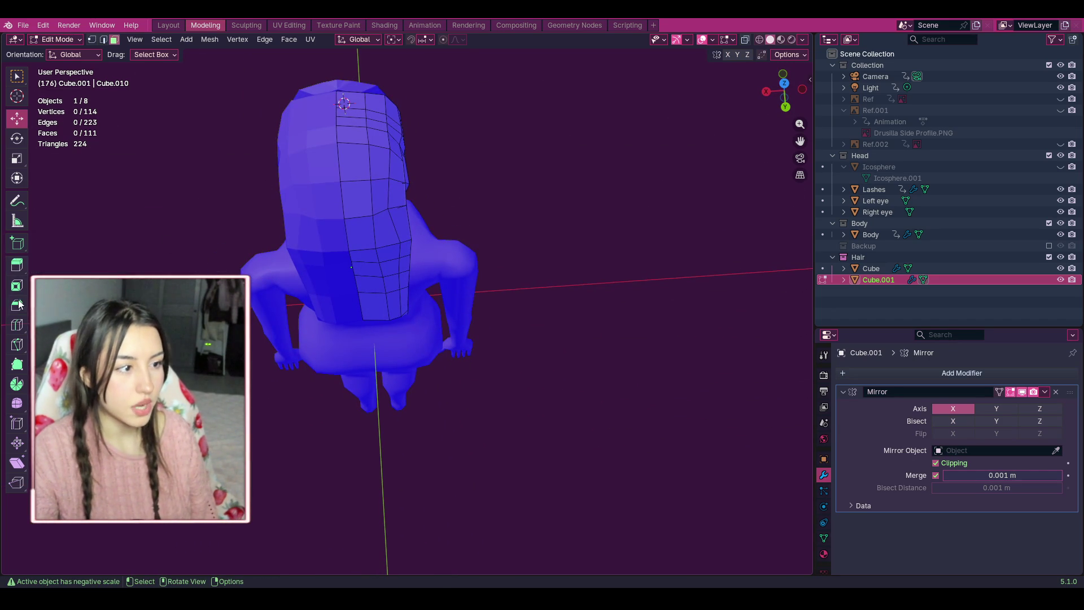
left_click(17, 326)
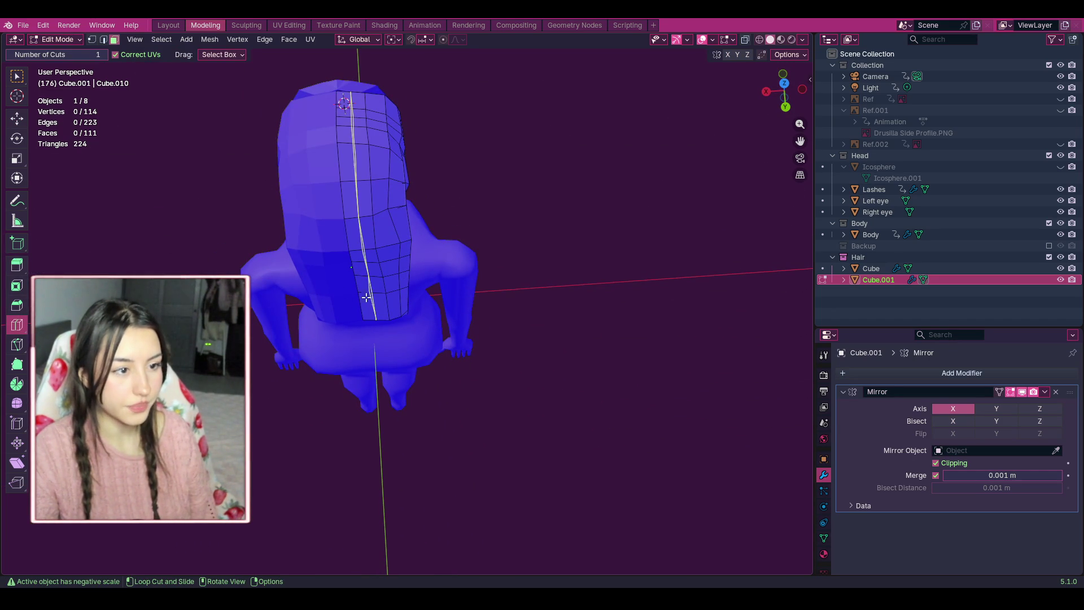
left_click(378, 286)
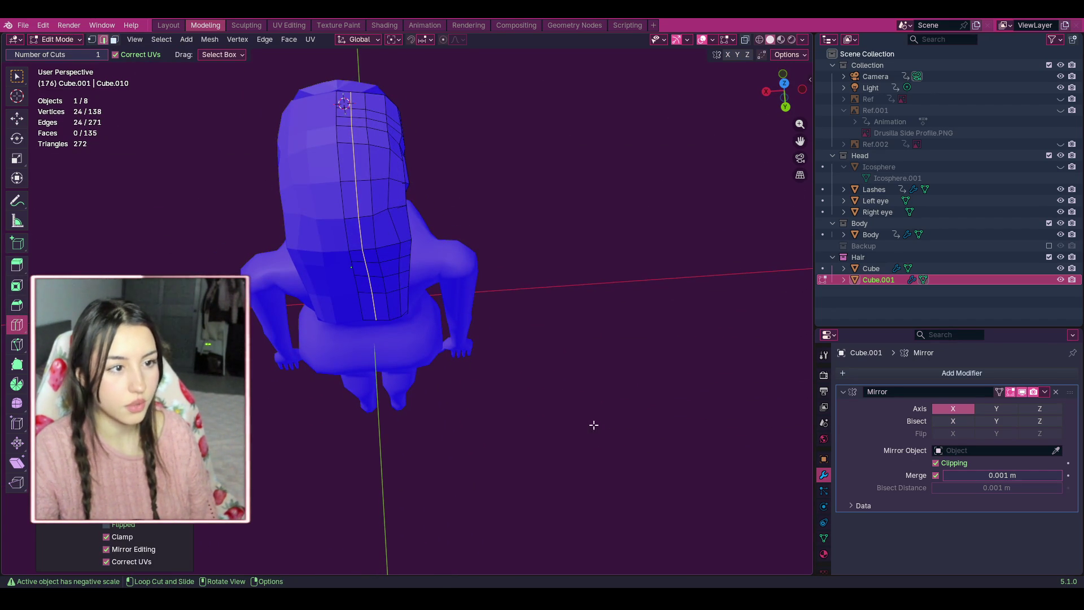
Box-select the lower back-hair faces and slide them down in two passes to lengthen the strip.
left_click(17, 118)
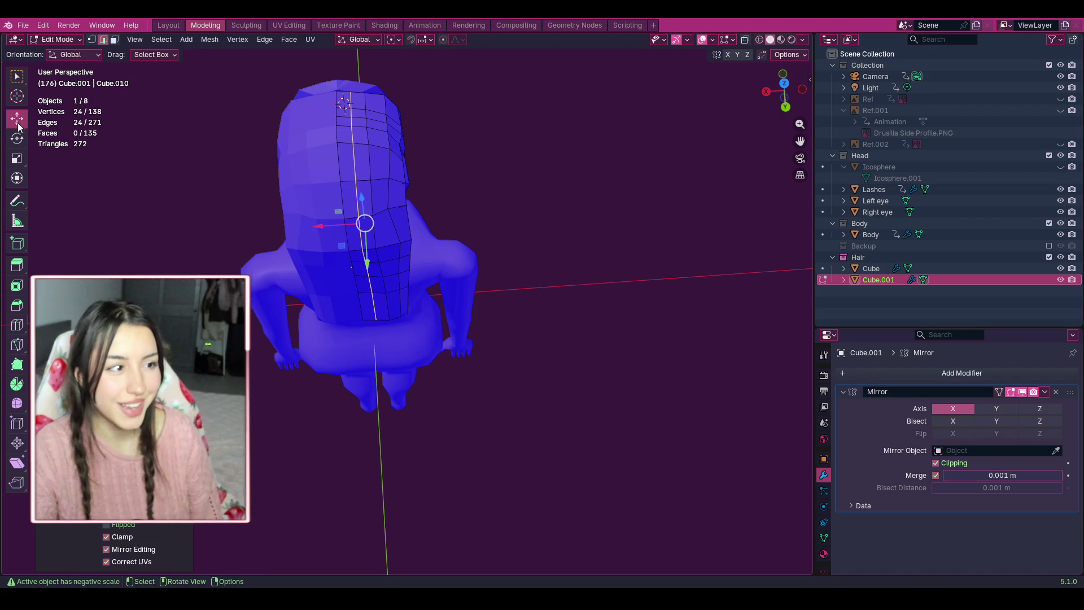
left_click_drag(791, 99, 779, 92)
mouse_move(476, 420)
left_mouse_down()
mouse_move(462, 387)
mouse_move(279, 196)
mouse_move(276, 214)
left_mouse_up()
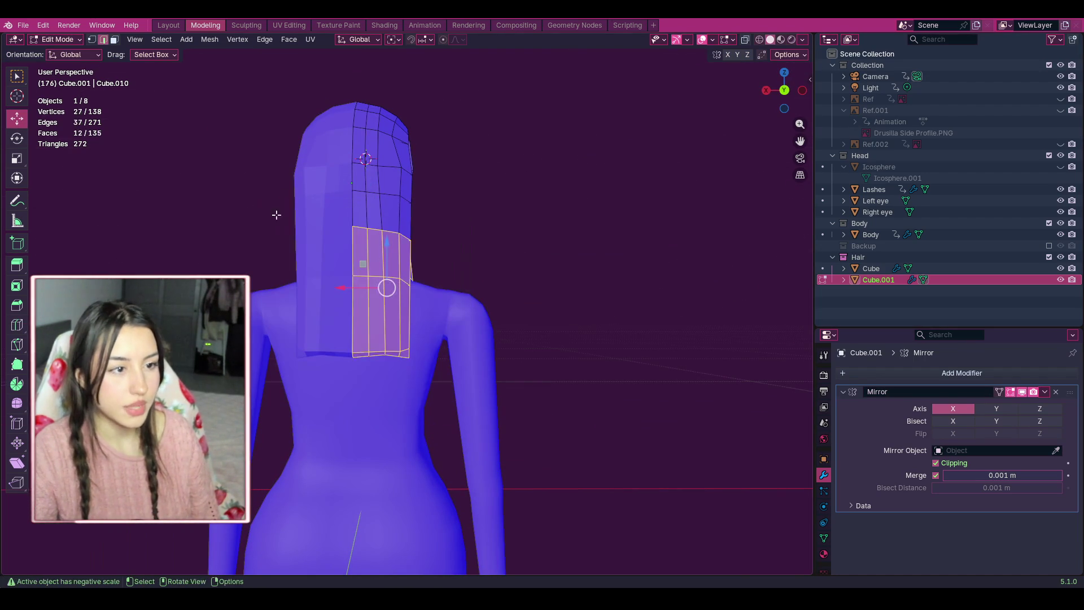
mouse_move(483, 438)
left_mouse_down()
mouse_move(382, 295)
mouse_move(259, 178)
left_mouse_up()
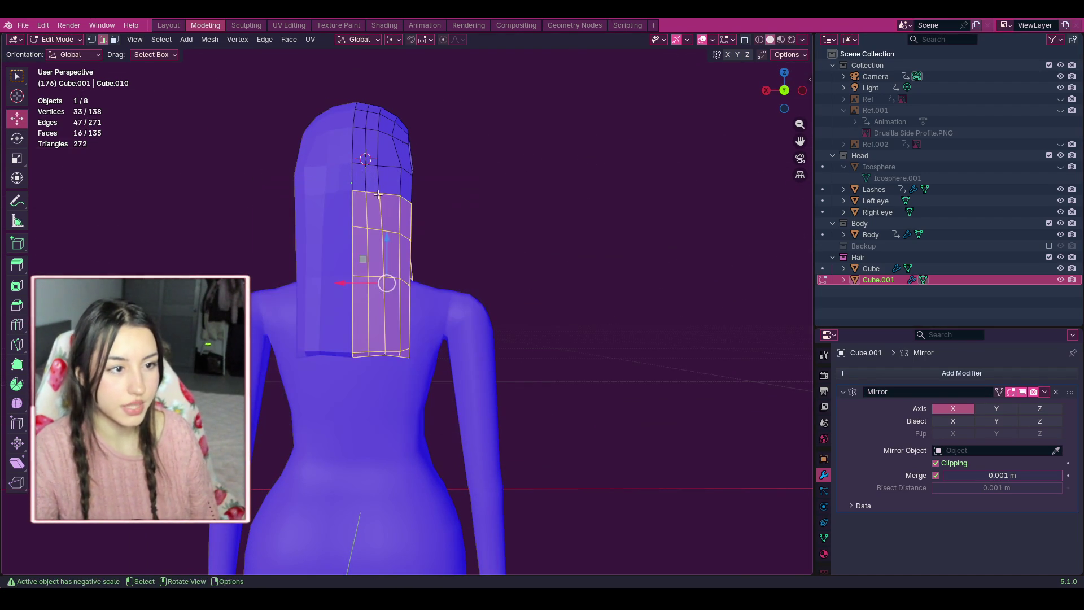
left_click_drag(387, 249, 386, 298)
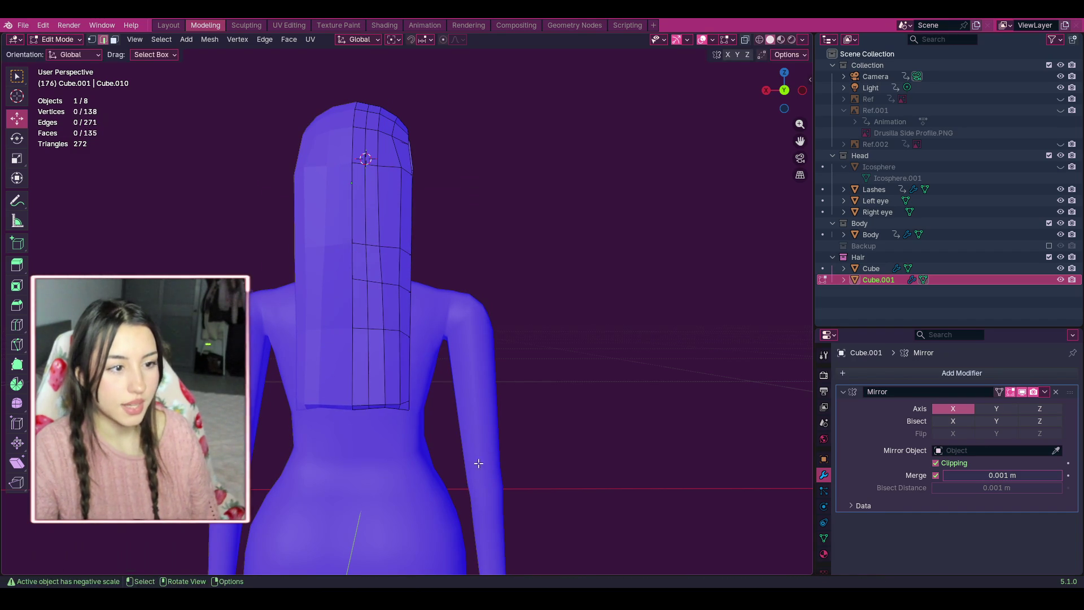
left_click_drag(476, 459, 316, 273)
left_click_drag(386, 296, 386, 318)
left_click(440, 460)
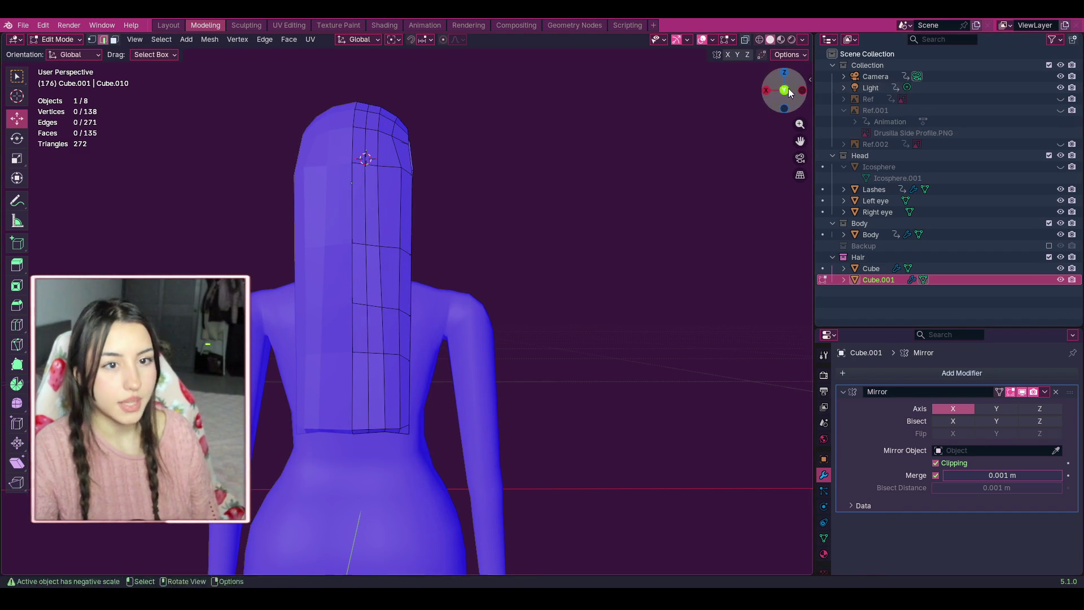
left_click_drag(787, 88, 702, 94)
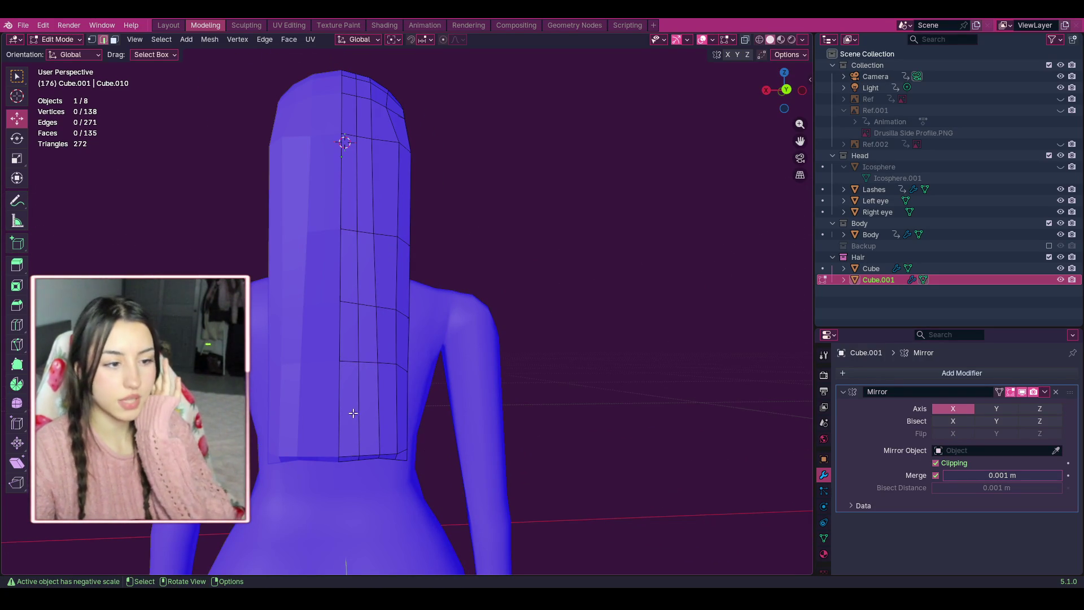
Box-select the hair strip's bottom vertices and nudge them slightly down.
mouse_move(415, 477)
left_mouse_down()
mouse_move(384, 422)
mouse_move(351, 439)
mouse_move(359, 417)
left_mouse_up()
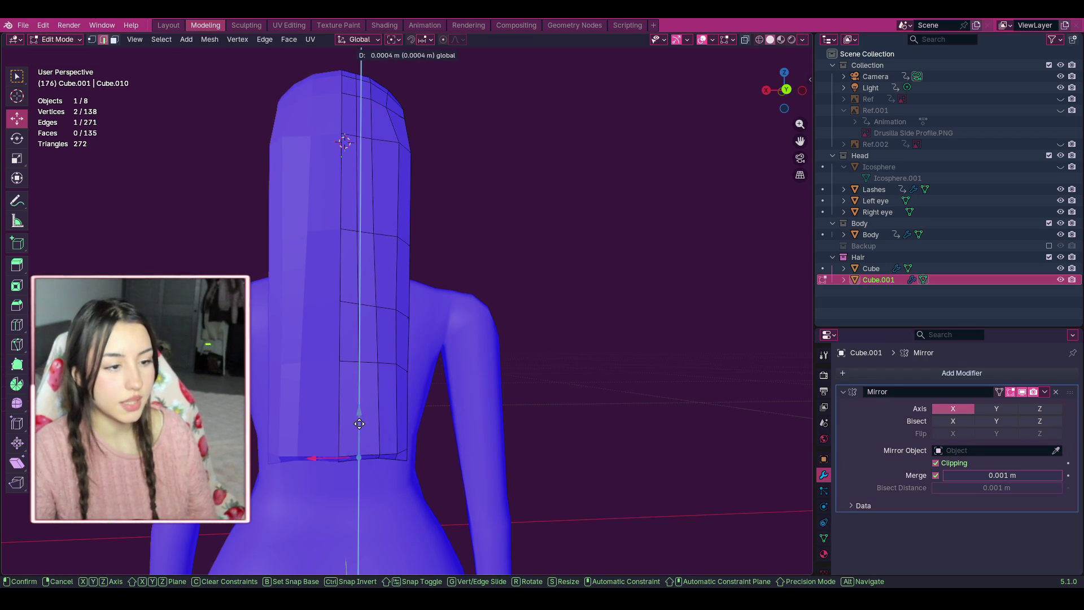
mouse_move(359, 424)
left_mouse_down()
mouse_move(377, 455)
mouse_move(380, 418)
left_mouse_up()
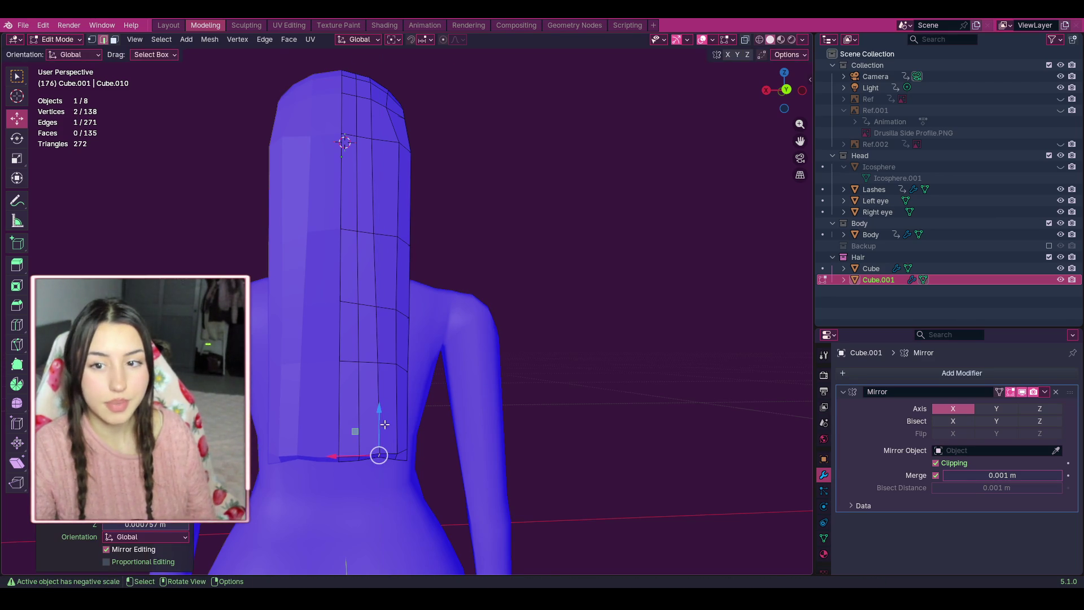
left_click(479, 433)
Check from the front, then nudge one bottom edge of the hair strip slightly.
mouse_move(798, 82)
left_mouse_down()
mouse_move(745, 145)
mouse_move(541, 146)
left_mouse_up()
middle_click_drag(254, 398, 465, 398)
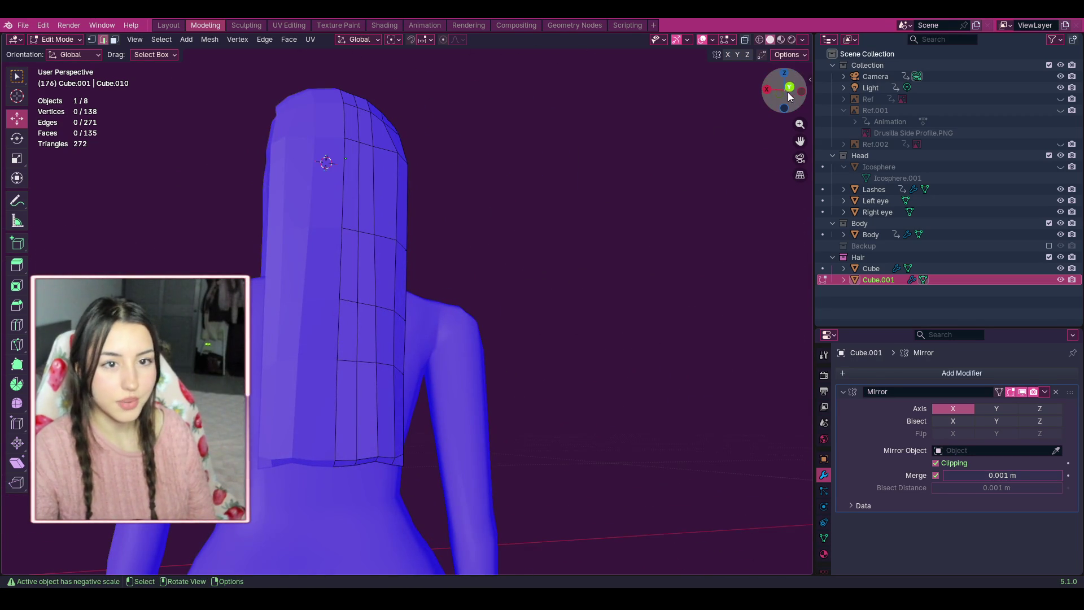
left_click_drag(781, 90, 773, 93)
left_click(382, 447)
left_click_drag(381, 448, 380, 448)
left_click(407, 447)
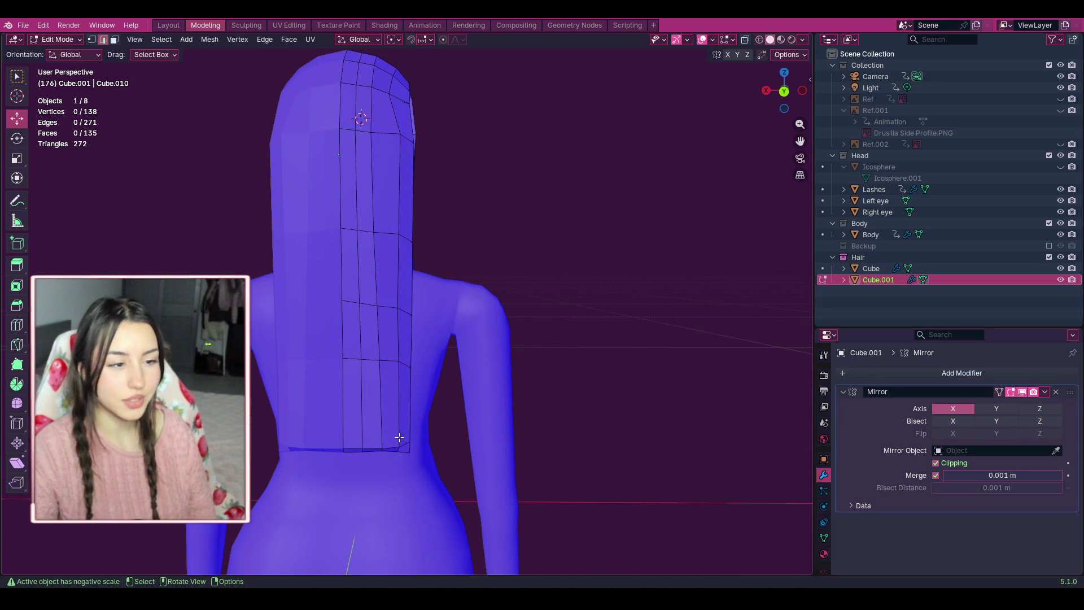
middle_click_drag(429, 429, 401, 485)
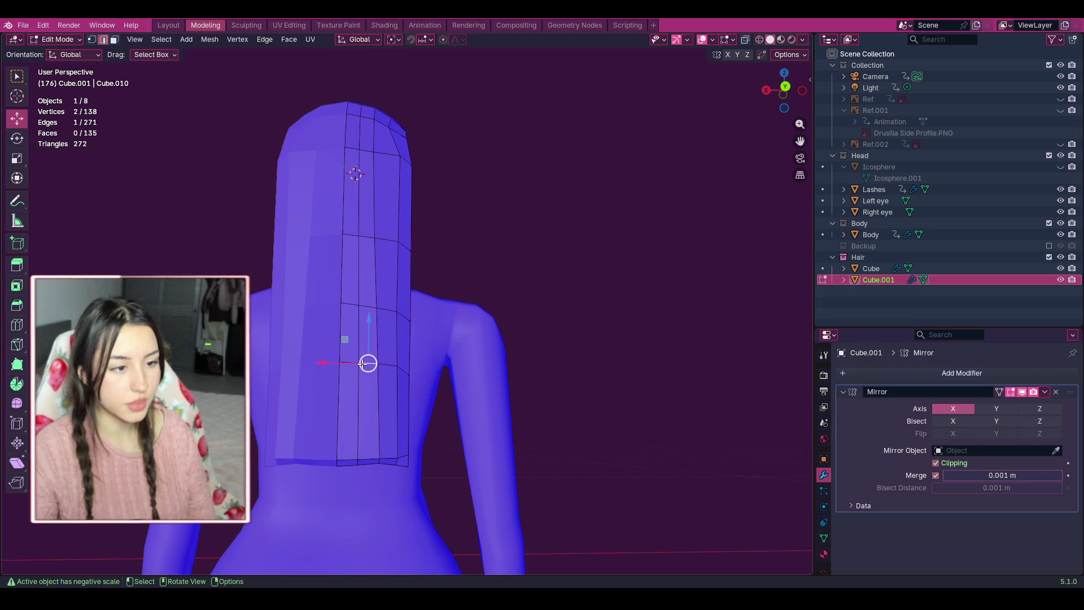
In vertex select mode, nudge the left-column hair vertices slightly inward from top to bottom.
key("1")
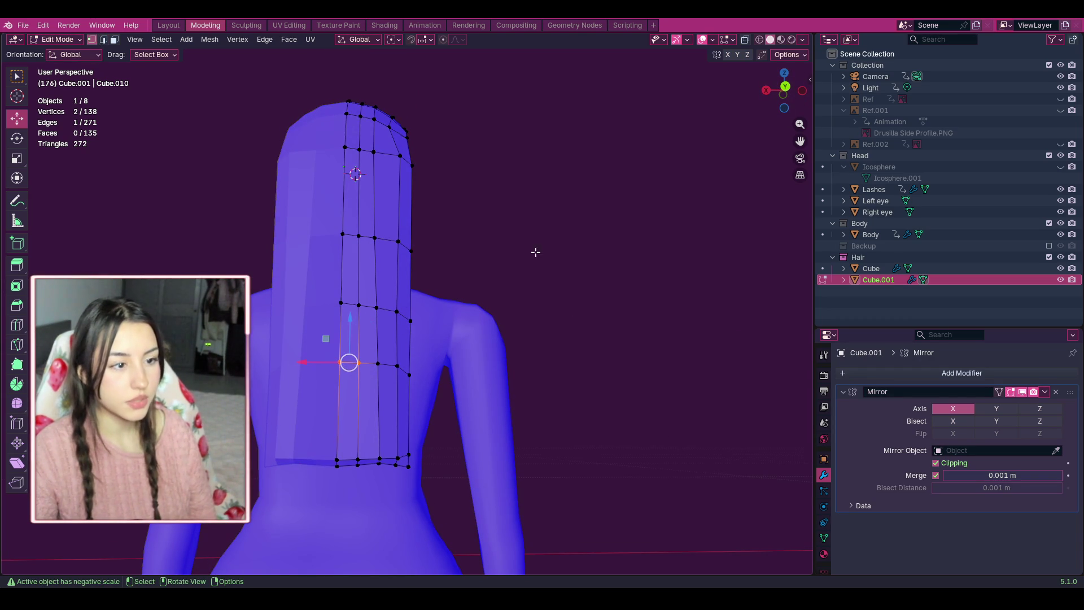
left_click(604, 231)
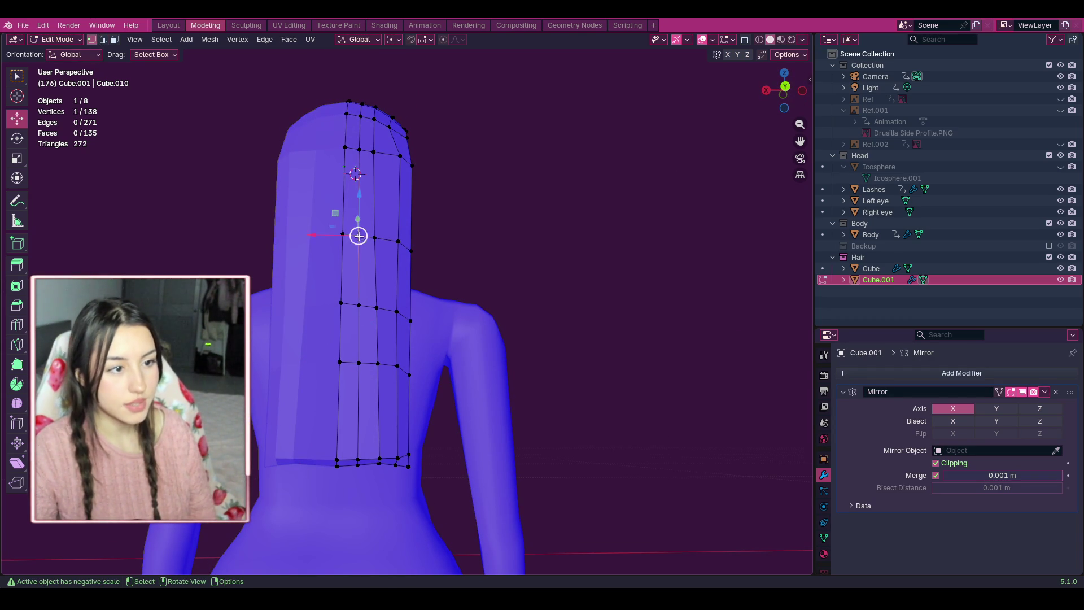
left_click_drag(358, 235, 354, 235)
left_click(359, 305)
left_click_drag(359, 304, 355, 305)
left_click(374, 238)
left_click(358, 363)
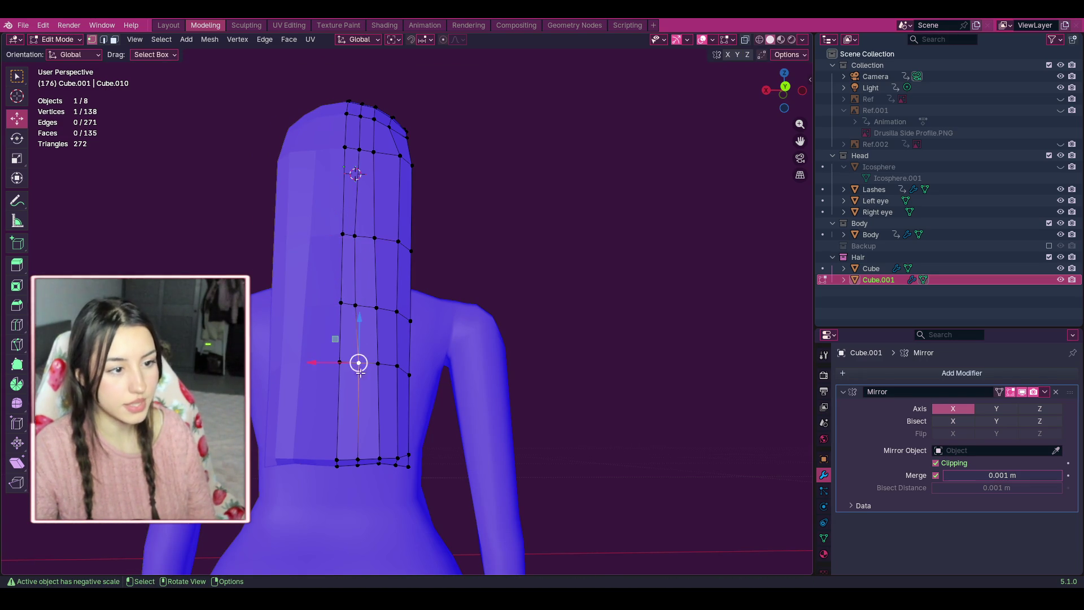
left_click_drag(358, 363, 351, 363)
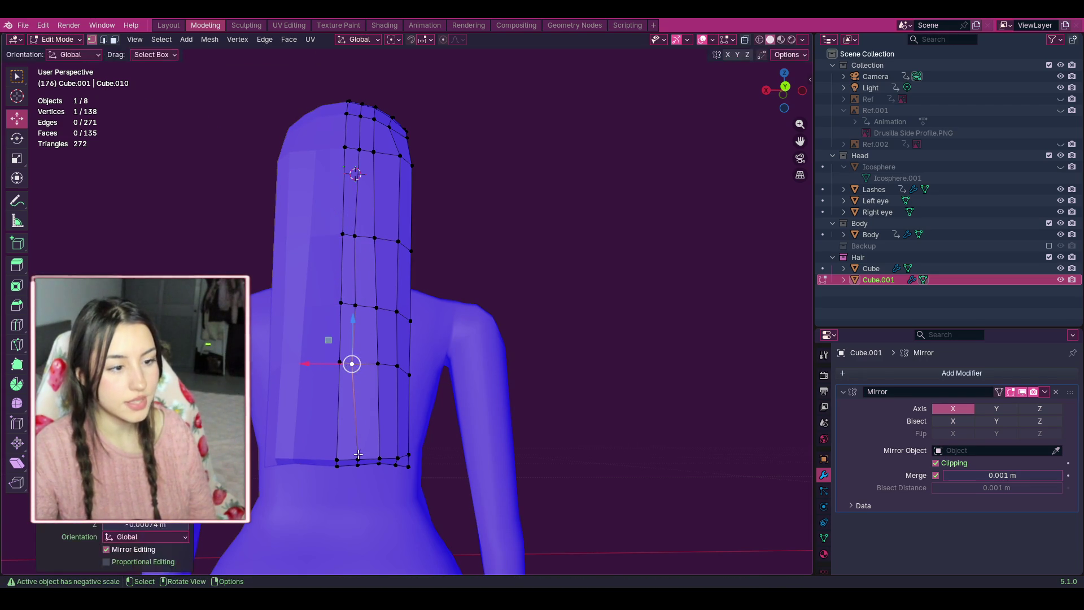
left_click(357, 461)
left_click_drag(357, 461, 351, 457)
Shift the middle and upper vertices to straighten the inner column of the strip.
left_click(377, 305)
left_click_drag(377, 306, 368, 309)
left_click(375, 237)
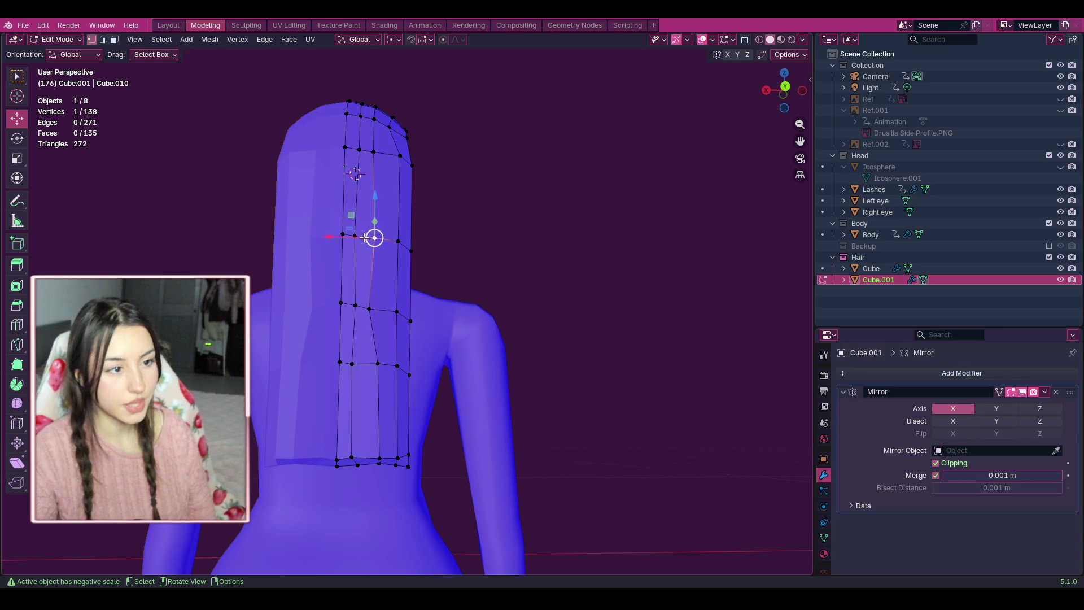
left_click_drag(364, 238, 374, 234)
left_click_drag(373, 152, 378, 151)
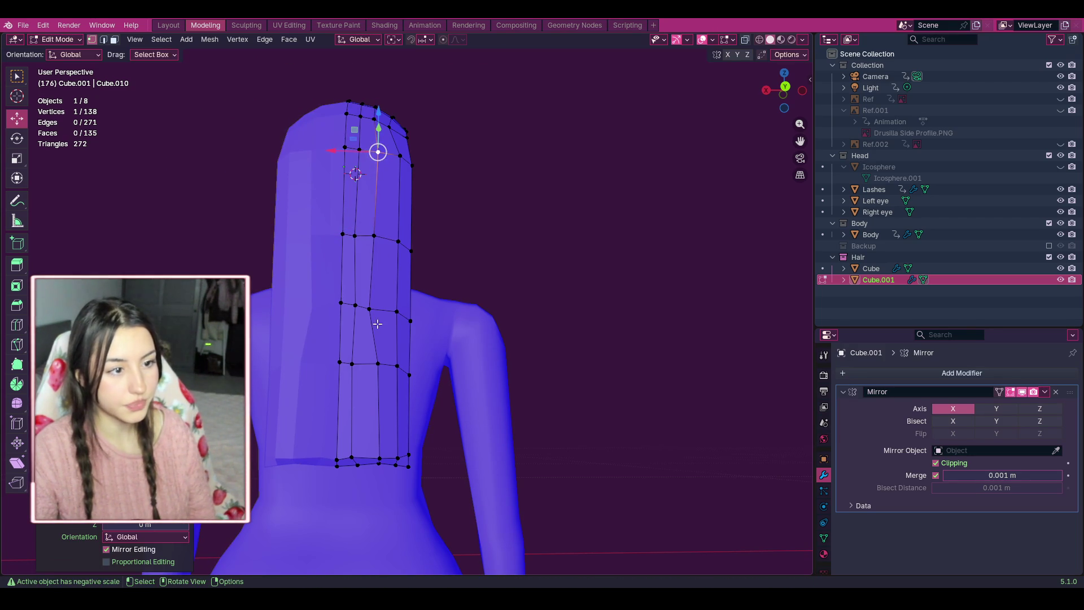
left_click(377, 363)
left_click_drag(375, 363, 373, 365)
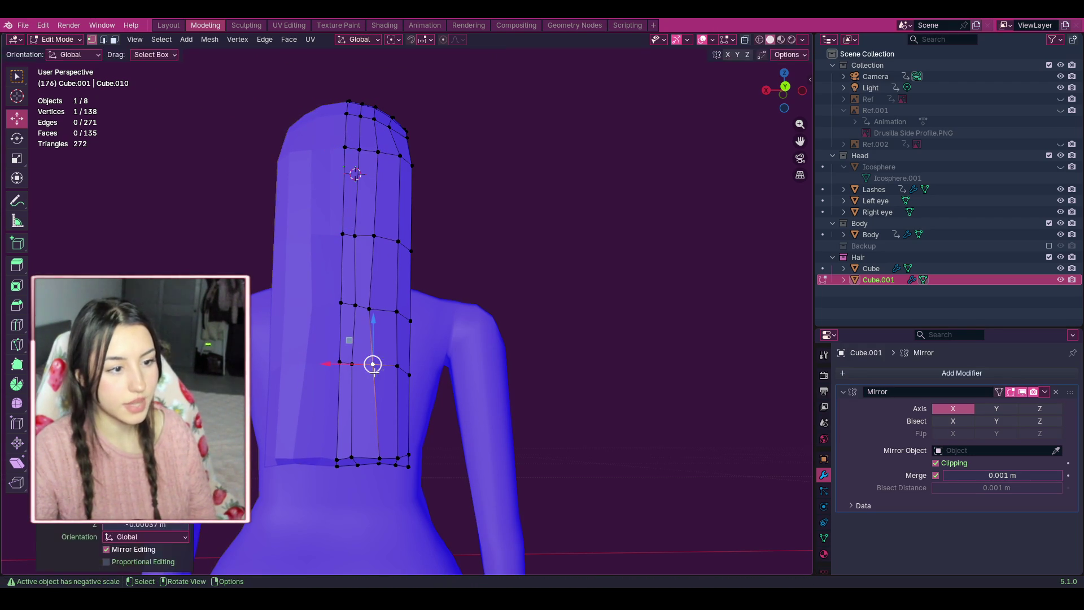
Pull the right-edge and bottom-row vertices inward into place.
left_click_drag(380, 455, 371, 457)
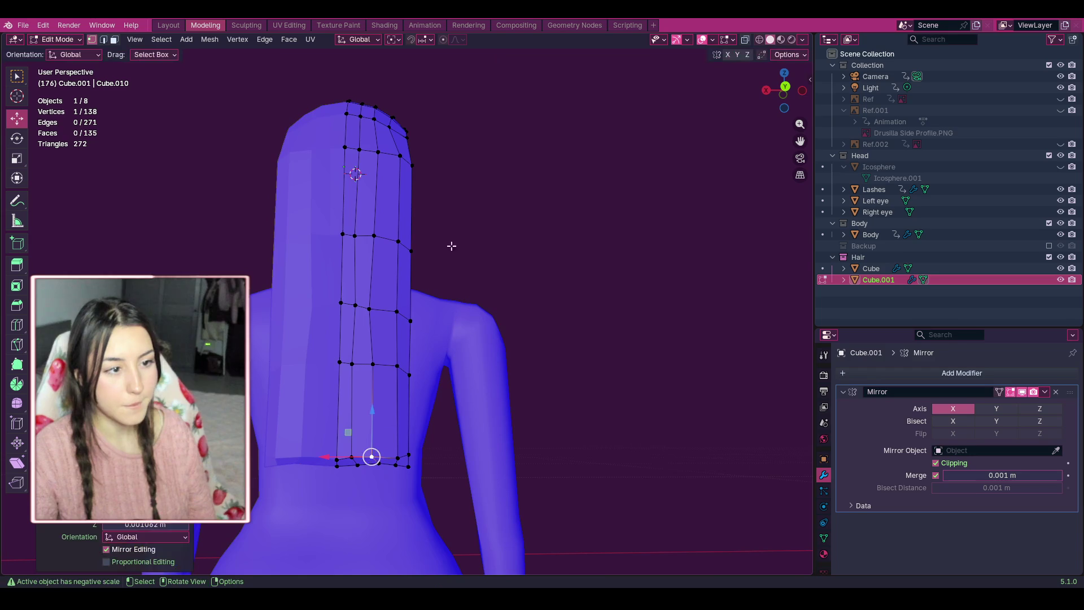
left_click_drag(400, 309, 390, 311)
left_click(397, 366)
left_click_drag(397, 366, 392, 365)
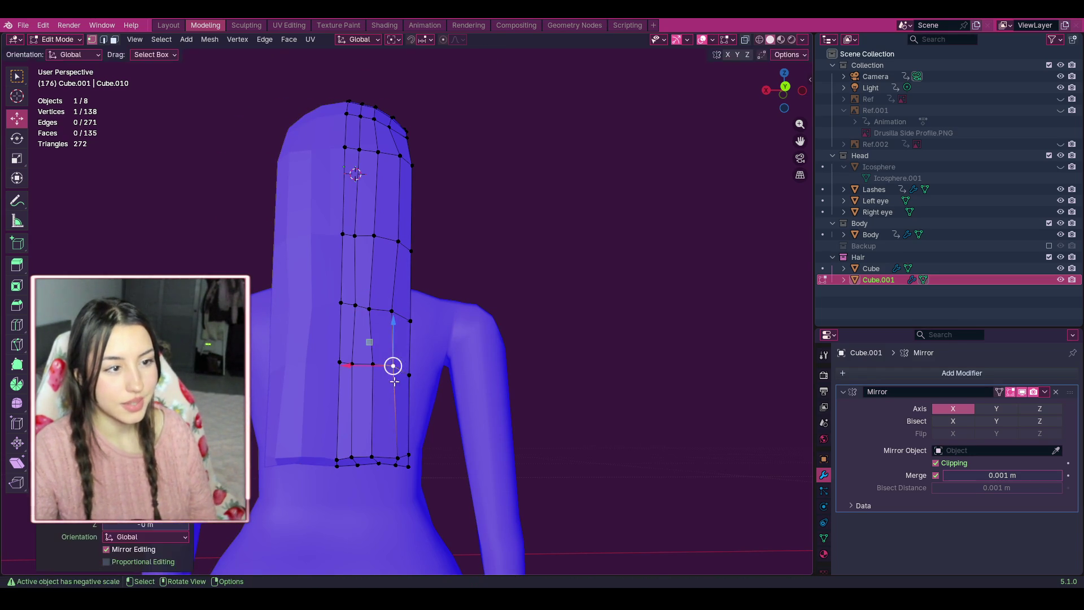
left_click(396, 456)
left_click_drag(396, 455, 395, 456)
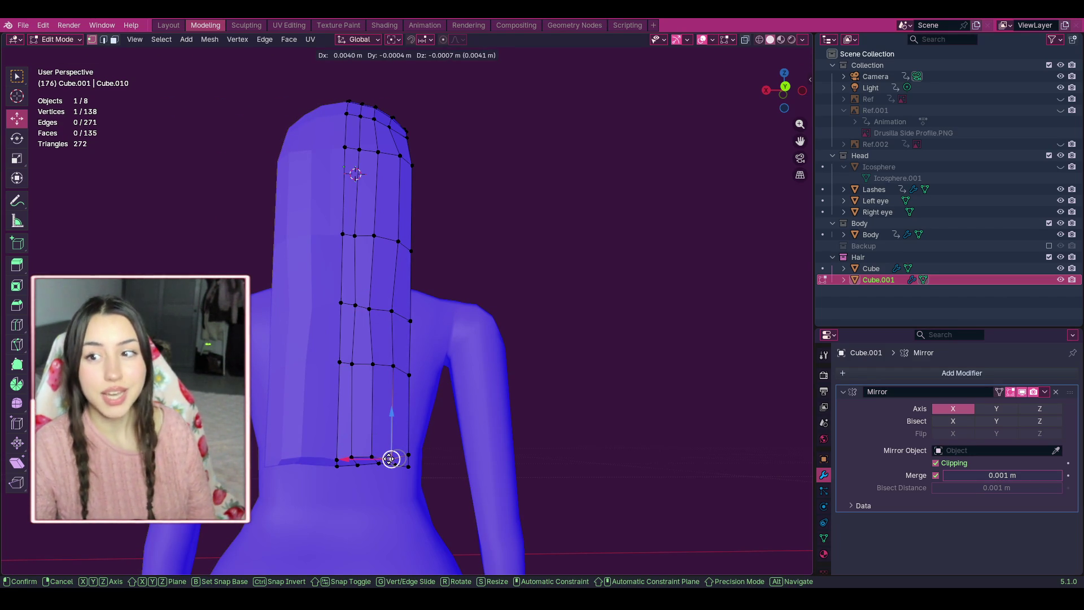
From a side view, grab a stray vertex with G and pull it up and left.
left_click_drag(389, 459, 392, 455)
left_click_drag(784, 91, 691, 99)
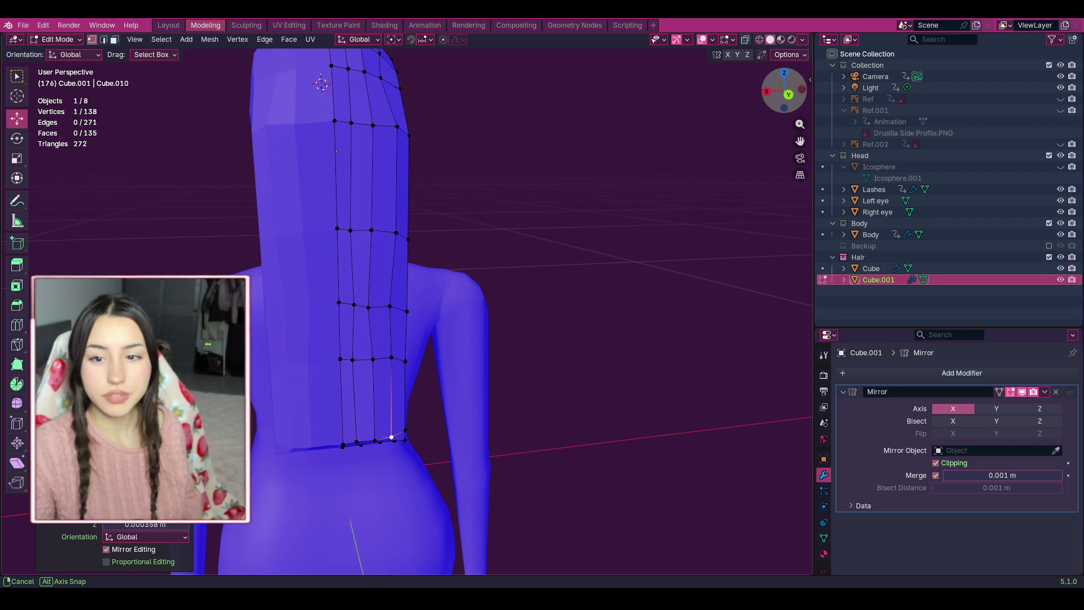
scroll(395, 416, "down", 4)
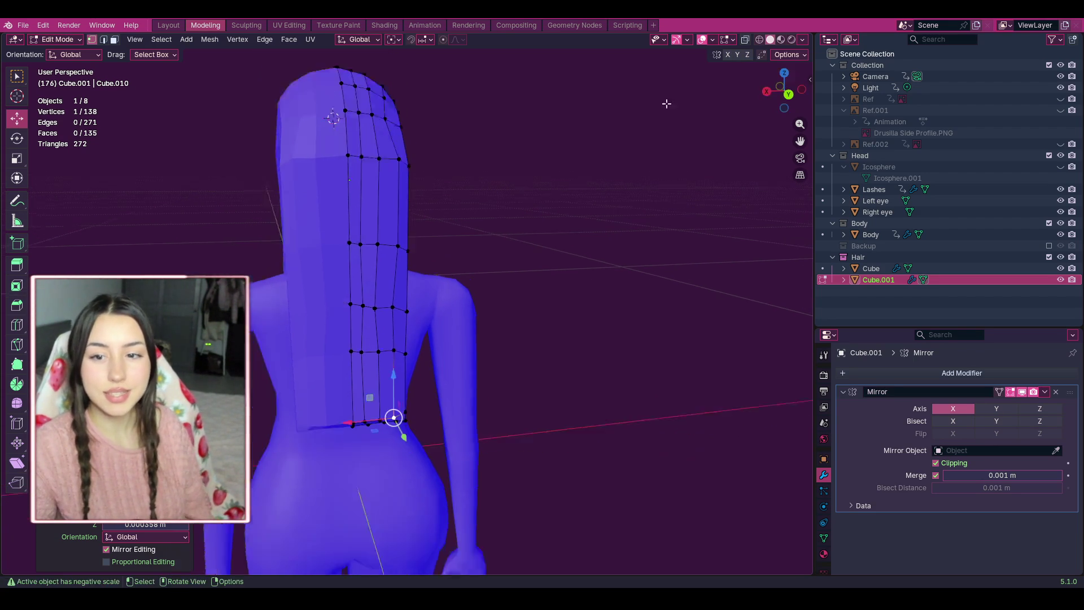
key("g")
left_click(161, 104)
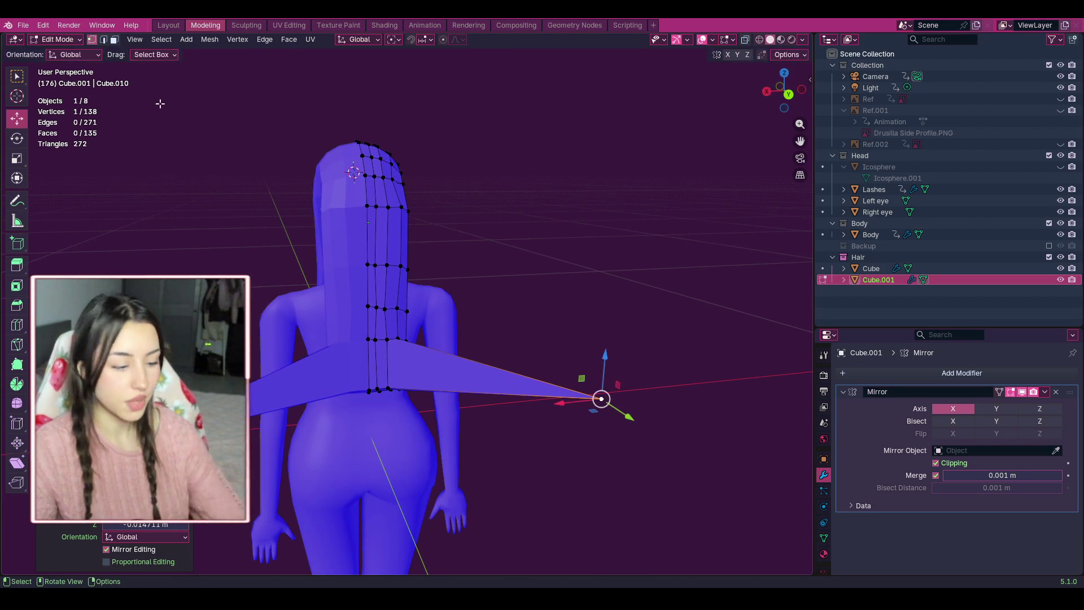
left_click_drag(784, 92, 738, 223)
mouse_move(234, 399)
left_mouse_down()
mouse_move(203, 220)
mouse_move(138, 181)
left_mouse_up()
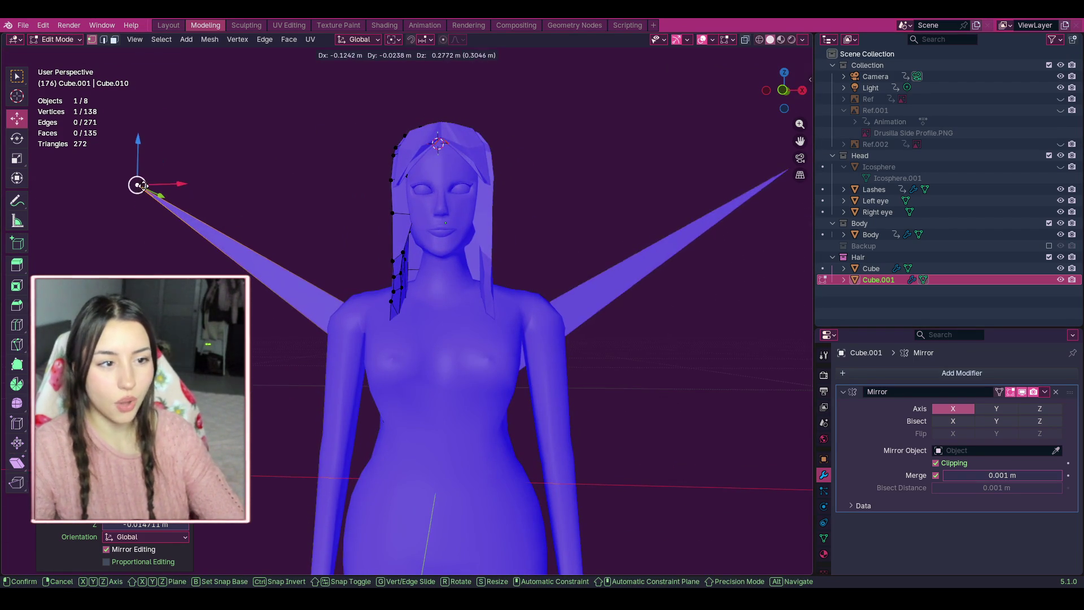
Drag the spike-tip vertex back toward the head, then undo the stray vertex move.
scroll(298, 285, "down", 3)
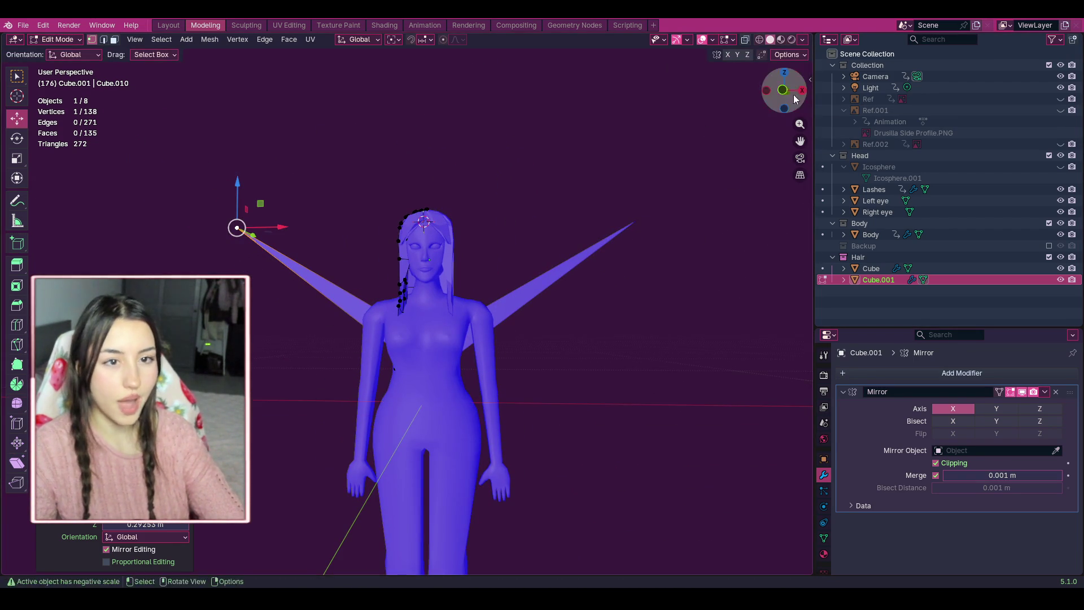
mouse_move(783, 91)
left_mouse_down()
mouse_move(751, 147)
mouse_move(784, 98)
left_mouse_up()
mouse_move(246, 221)
left_mouse_down()
mouse_move(313, 268)
mouse_move(382, 266)
left_mouse_up()
mouse_move(784, 97)
left_mouse_down()
mouse_move(716, 97)
mouse_move(610, 176)
left_mouse_up()
scroll(728, 166, "up", 4)
key("ctrl+z")
key("ctrl+z")
Reframe on the hair strip and adjust a vertex on its upper right side.
scroll(609, 176, "up", 2)
left_click(646, 254)
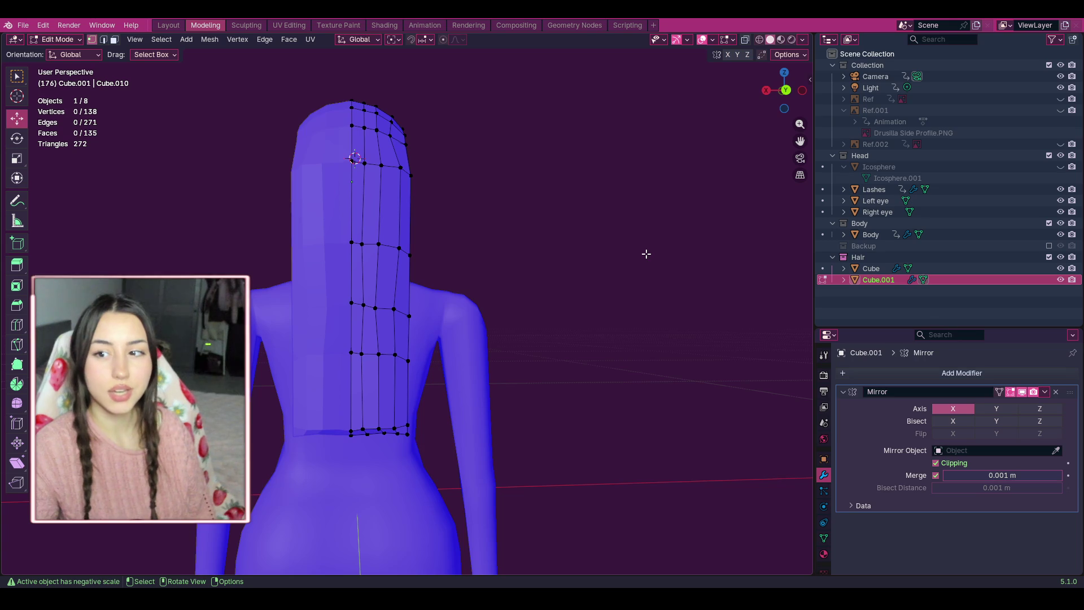
mouse_move(800, 141)
left_mouse_down()
mouse_move(799, 185)
mouse_move(634, 249)
left_mouse_up()
scroll(464, 273, "up", 1)
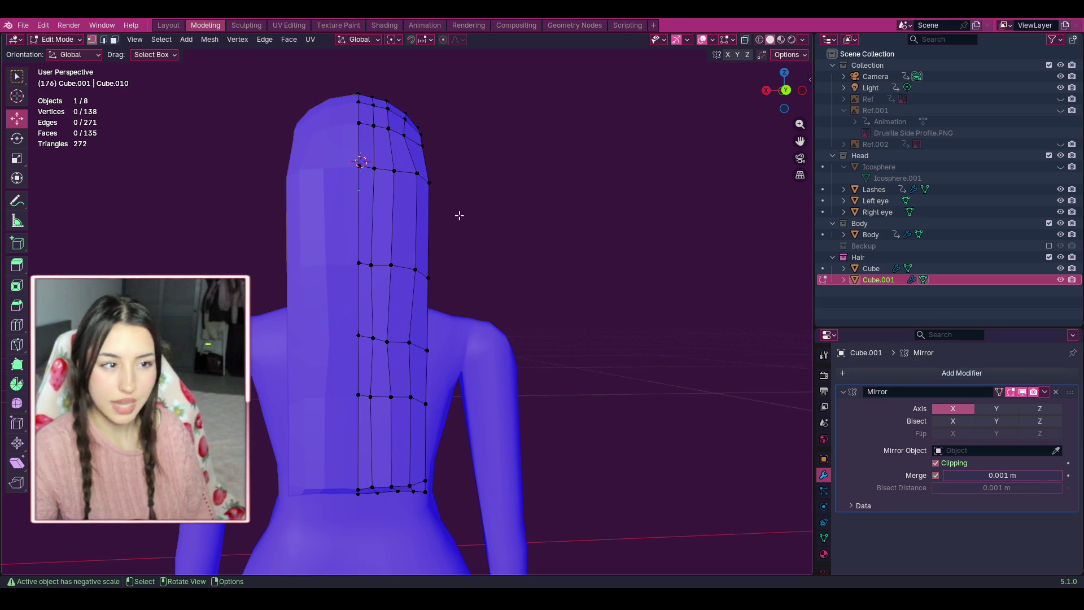
mouse_move(468, 228)
left_mouse_down()
mouse_move(388, 113)
mouse_move(382, 164)
mouse_move(430, 147)
mouse_move(408, 134)
left_mouse_up()
left_click(431, 182)
left_click(472, 140)
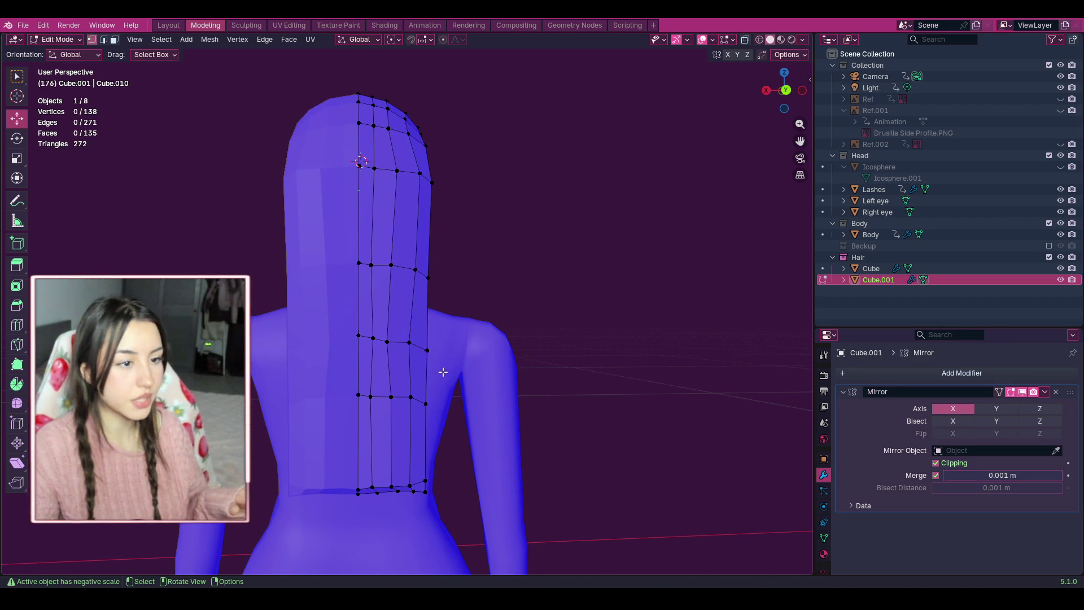
Push the lower vertices, bottom row and right column of faces outward.
mouse_move(443, 371)
left_mouse_down()
mouse_move(398, 323)
mouse_move(418, 343)
left_mouse_up()
mouse_move(445, 286)
left_mouse_down()
mouse_move(405, 256)
mouse_move(421, 271)
left_mouse_up()
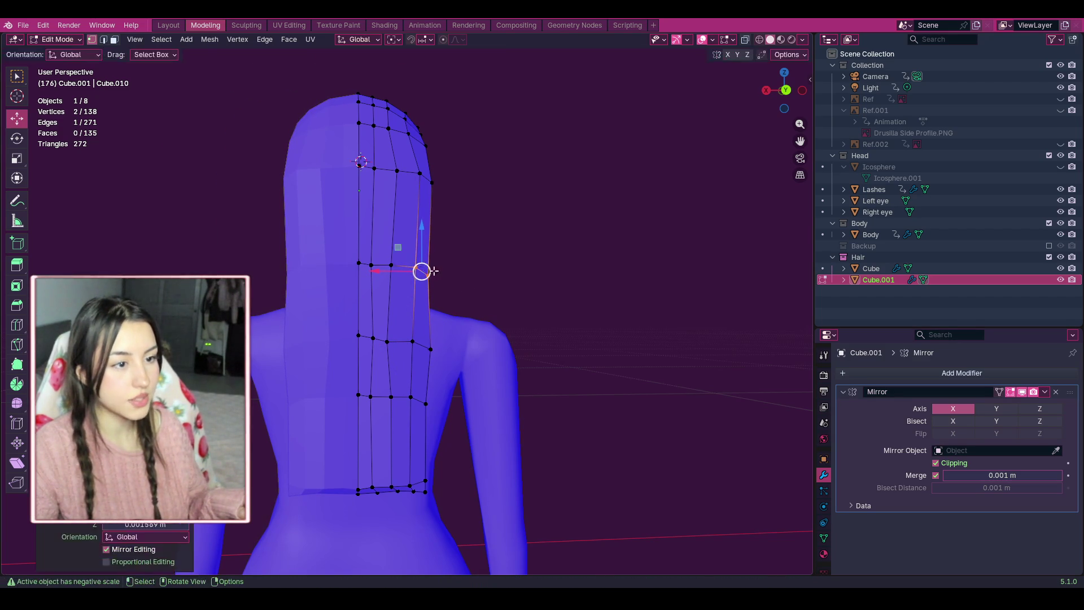
left_click_drag(453, 508, 368, 450)
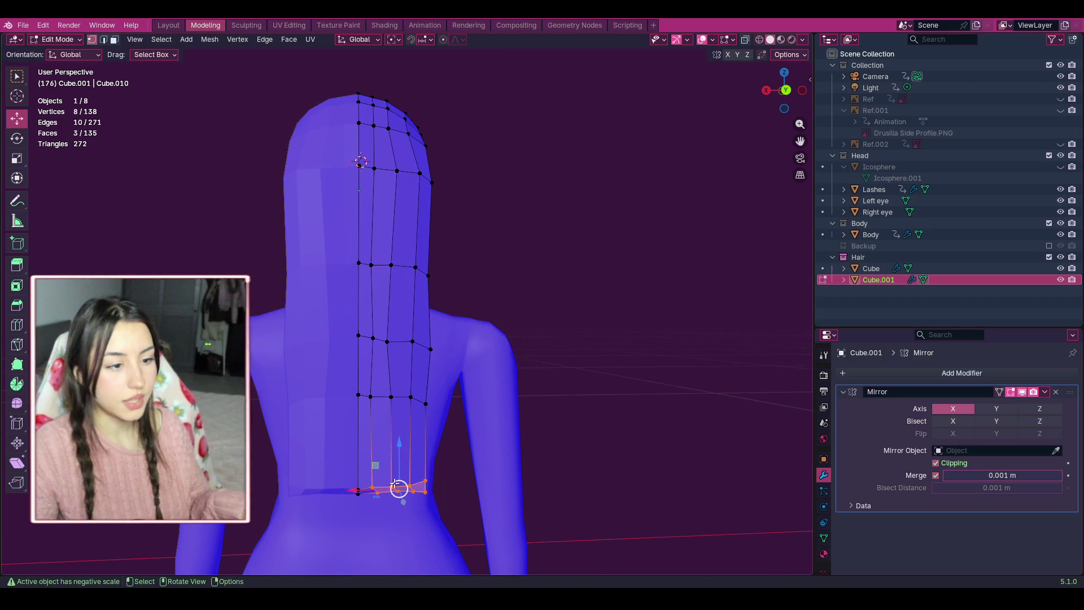
left_click_drag(405, 489, 407, 488)
left_click(445, 535)
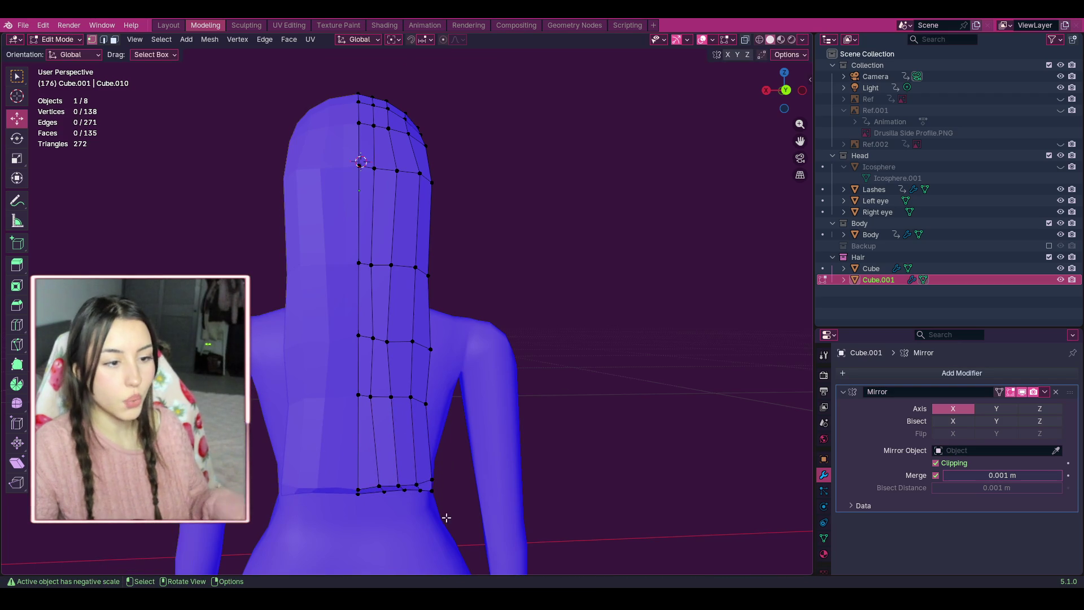
mouse_move(468, 524)
left_mouse_down()
mouse_move(406, 380)
mouse_move(394, 329)
mouse_move(410, 323)
left_mouse_up()
left_click_drag(429, 416, 449, 416)
mouse_move(469, 294)
left_mouse_down()
mouse_move(416, 254)
mouse_move(431, 268)
left_mouse_up()
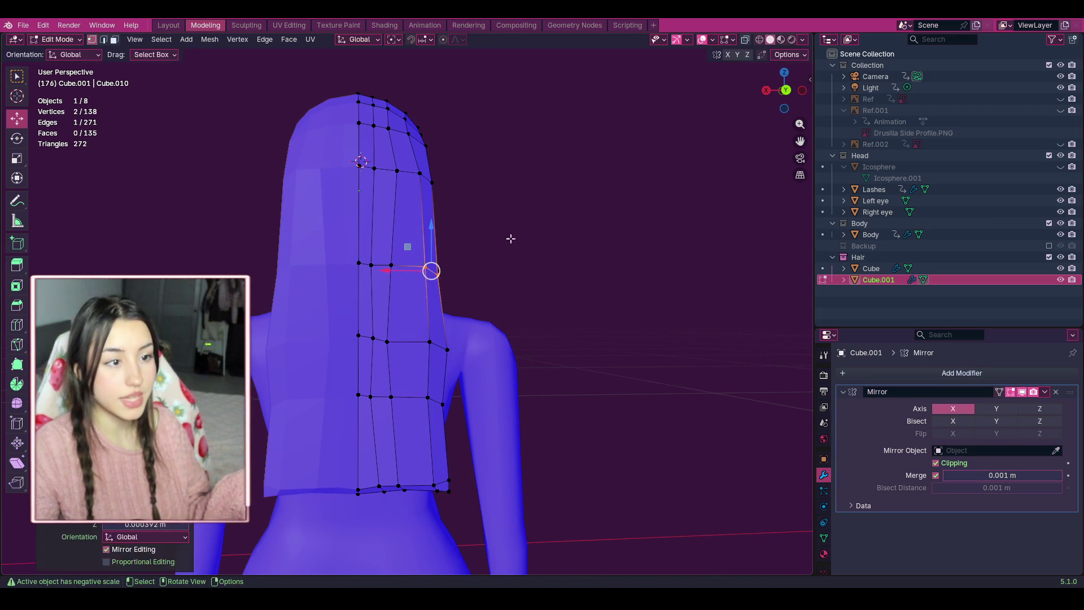
Box-select the middle vertex column of the back hair and shift it slightly right.
left_click(508, 286)
scroll(508, 286, "down", 2)
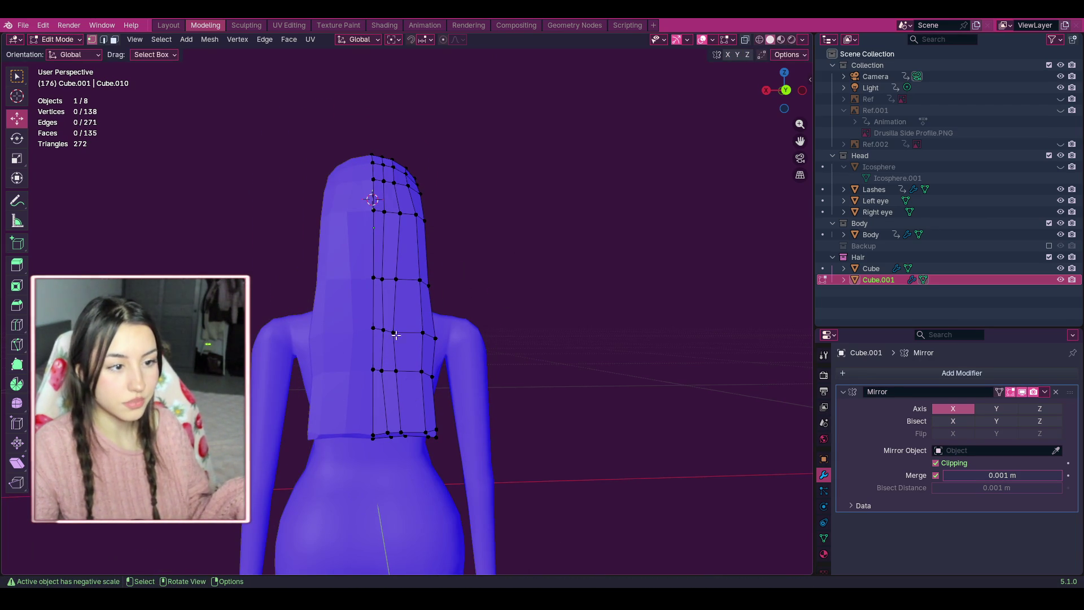
left_click_drag(389, 265, 415, 436)
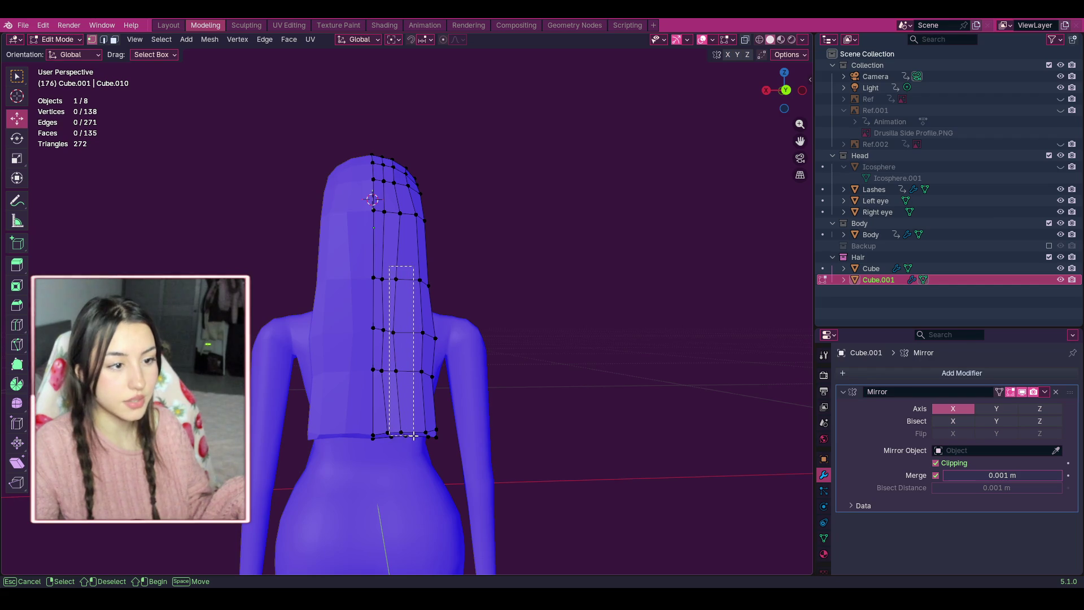
left_click_drag(398, 384, 397, 344)
left_click_drag(413, 449, 386, 319)
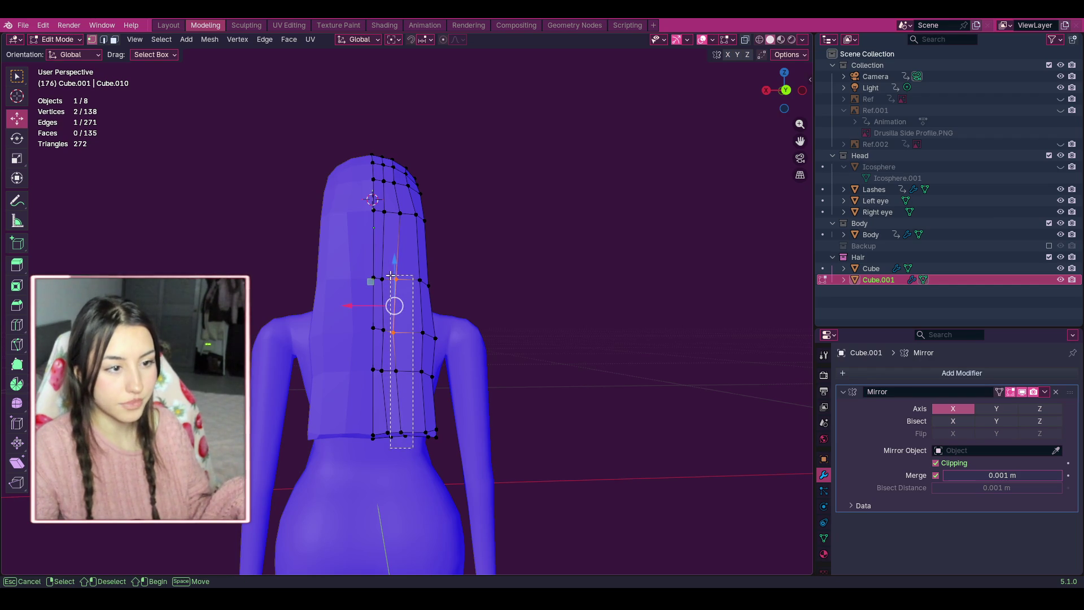
left_click_drag(390, 274, 390, 275)
left_click_drag(395, 356, 404, 357)
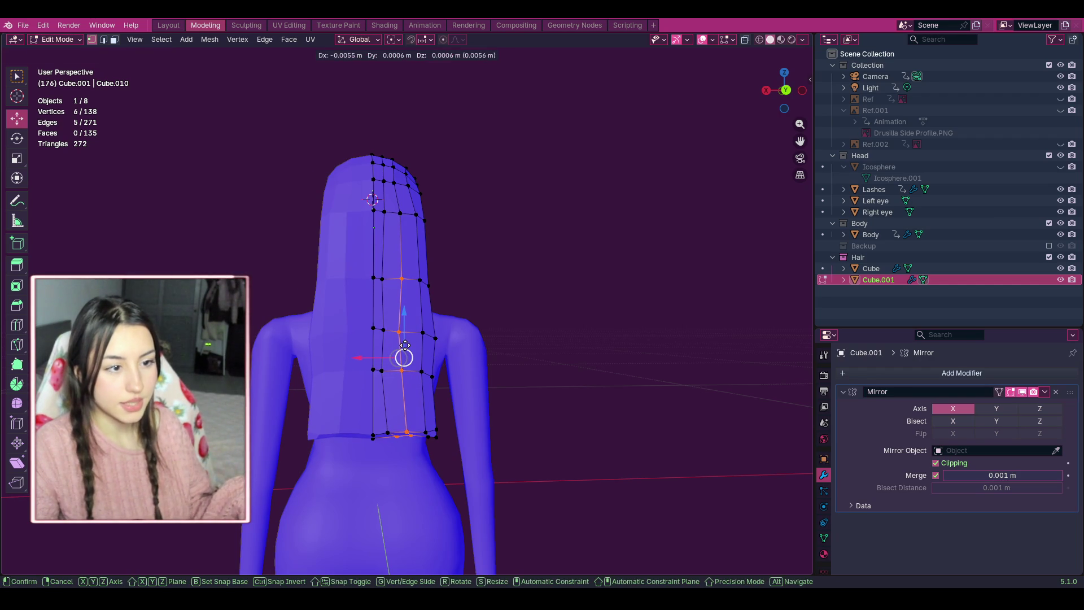
left_click(527, 390)
Select the next vertical vertex chain up to the top and shift it right.
mouse_move(401, 448)
left_mouse_down()
mouse_move(374, 431)
mouse_move(374, 323)
mouse_move(385, 429)
left_mouse_up()
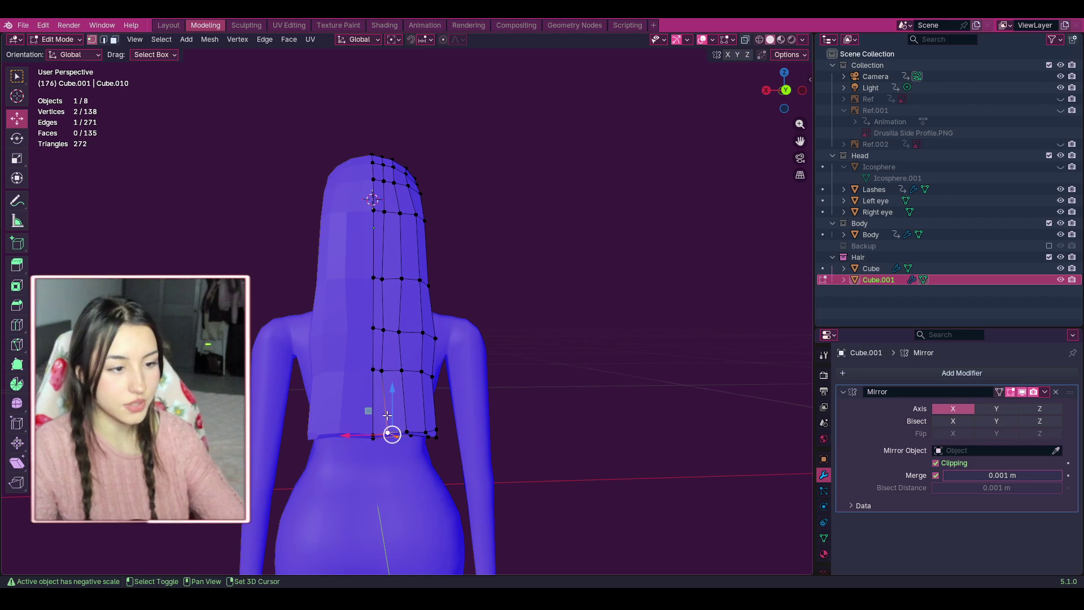
left_click(383, 370, "shift")
left_click(382, 329, "shift")
left_click(383, 281, "shift")
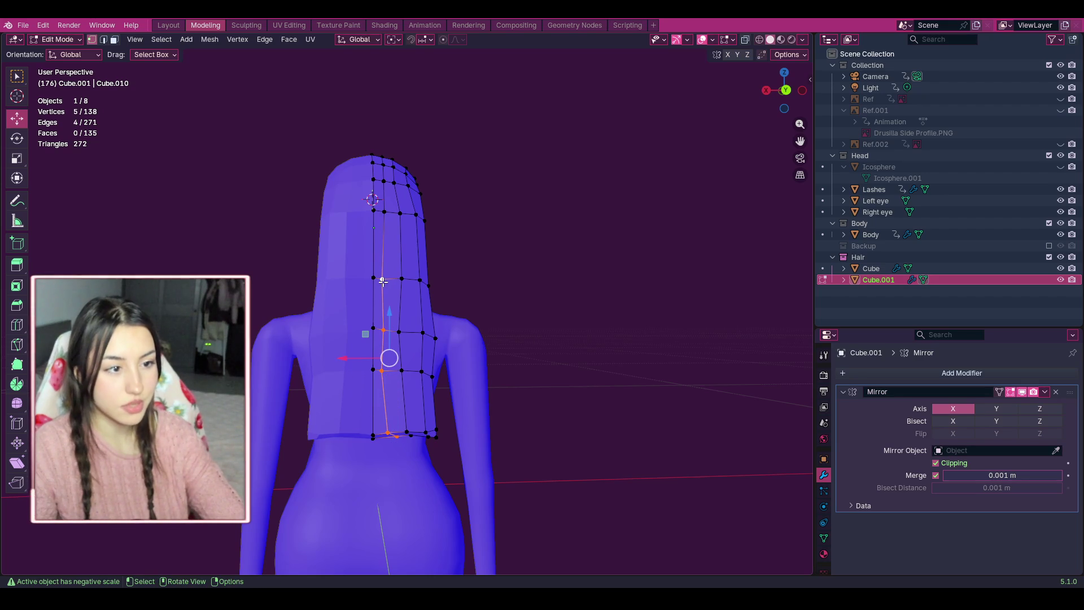
left_click(383, 212, "shift")
left_click_drag(395, 317, 400, 314)
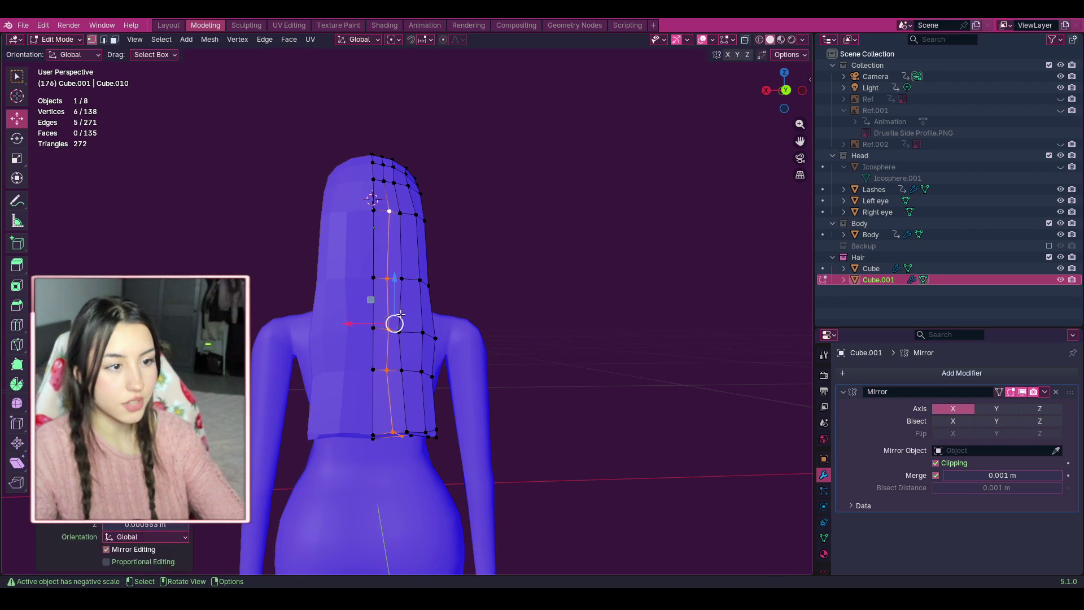
key("alt+a")
Select the three top vertices of the hair and move them into place.
scroll(540, 298, "down", 3)
left_click_drag(783, 90, 786, 90)
scroll(573, 259, "up", 2)
scroll(455, 237, "up", 1)
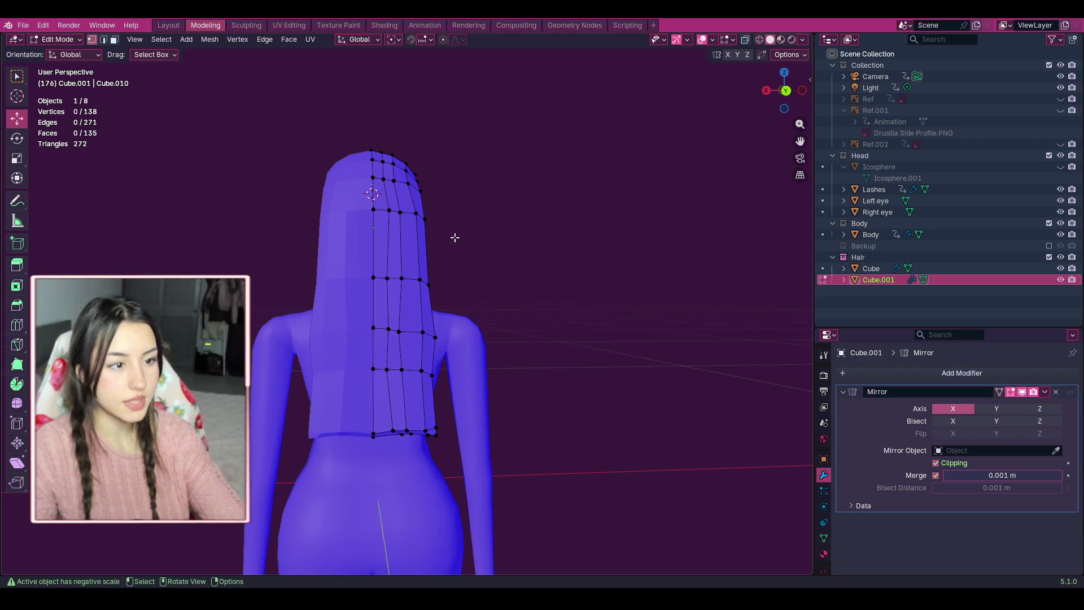
mouse_move(450, 237)
left_mouse_down()
mouse_move(396, 198)
mouse_move(414, 215)
mouse_move(421, 199)
mouse_move(404, 179)
left_mouse_up()
left_click_drag(415, 187, 416, 187)
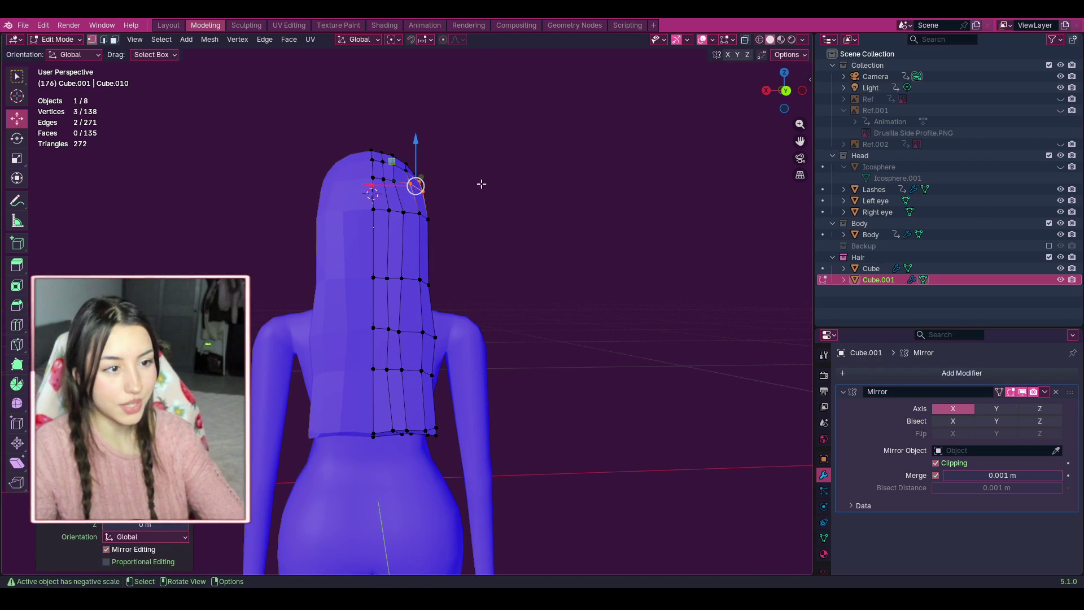
scroll(498, 196, "down", 2)
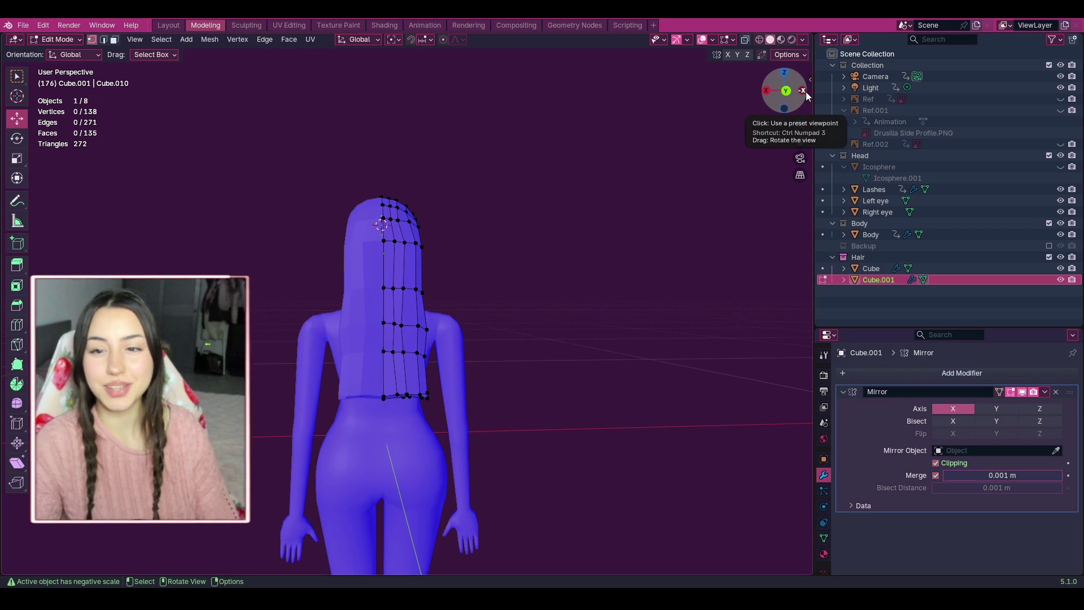
left_click(804, 92)
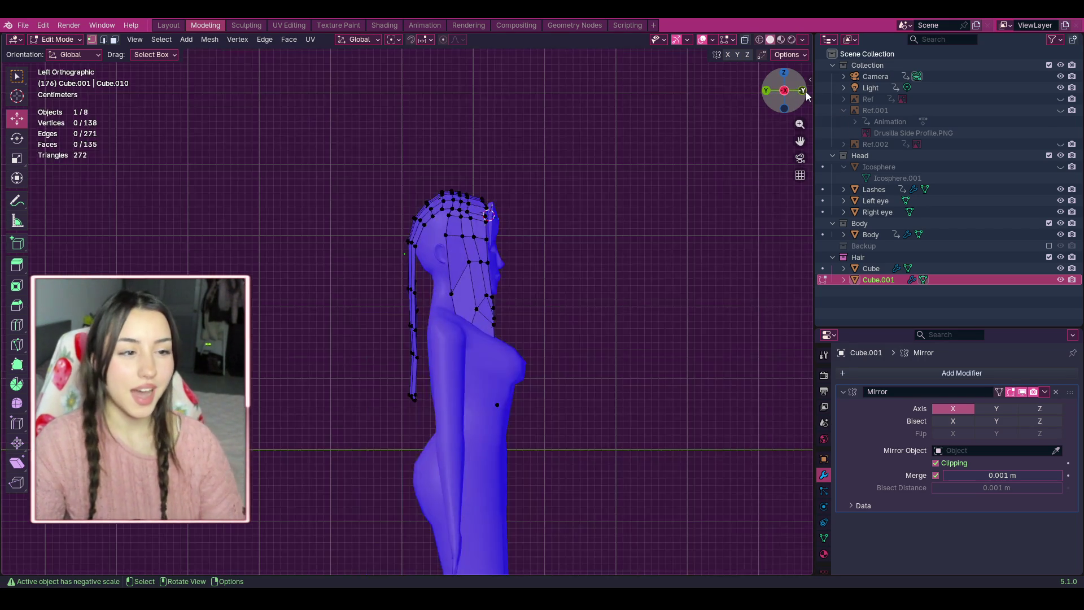
left_click(803, 92)
scroll(639, 180, "up", 2)
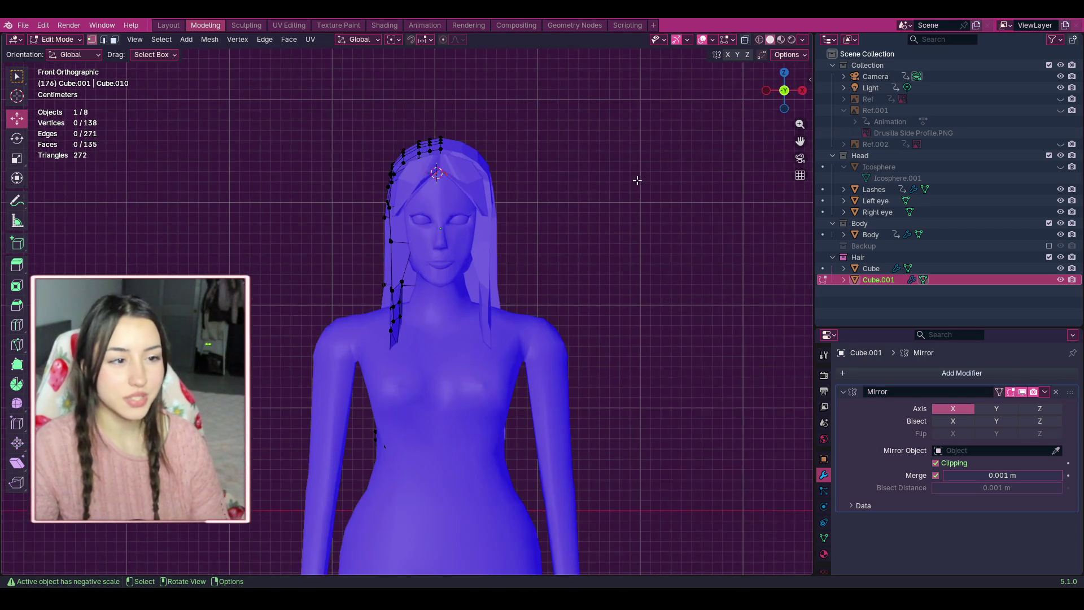
left_click(802, 92)
left_click(803, 92)
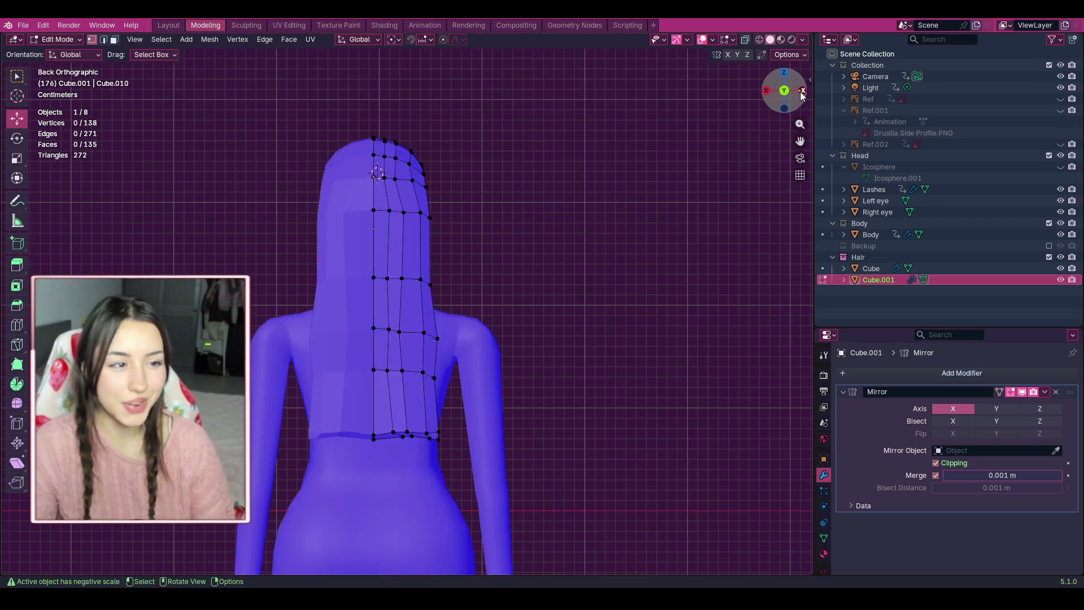
left_click(802, 92)
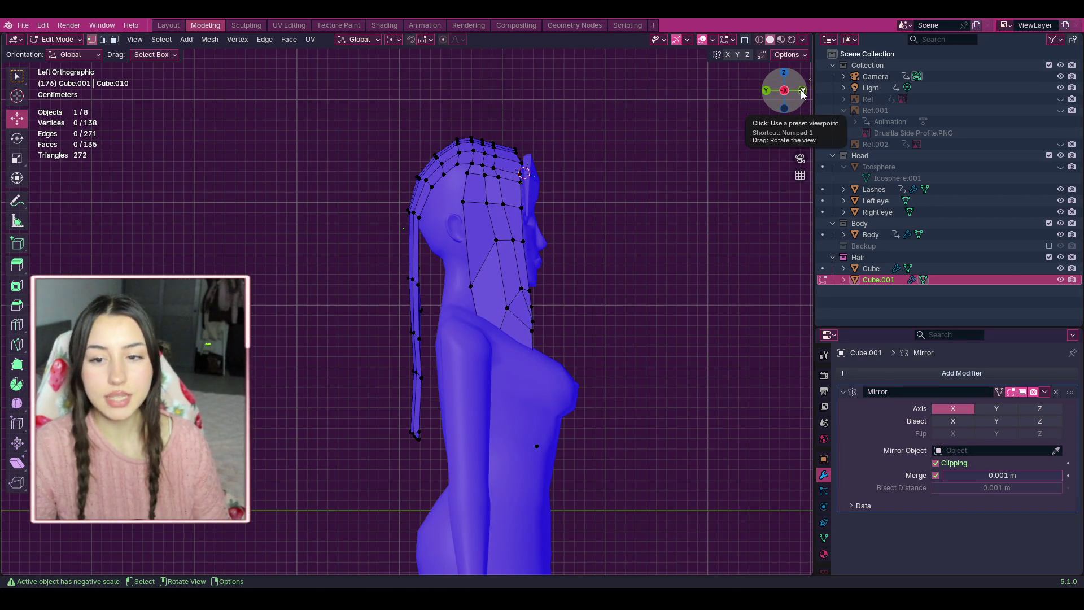
left_click(803, 91)
mouse_move(803, 92)
left_mouse_down()
mouse_move(429, 108)
mouse_move(305, 203)
mouse_move(801, 141)
left_mouse_up()
scroll(765, 151, "up", 3)
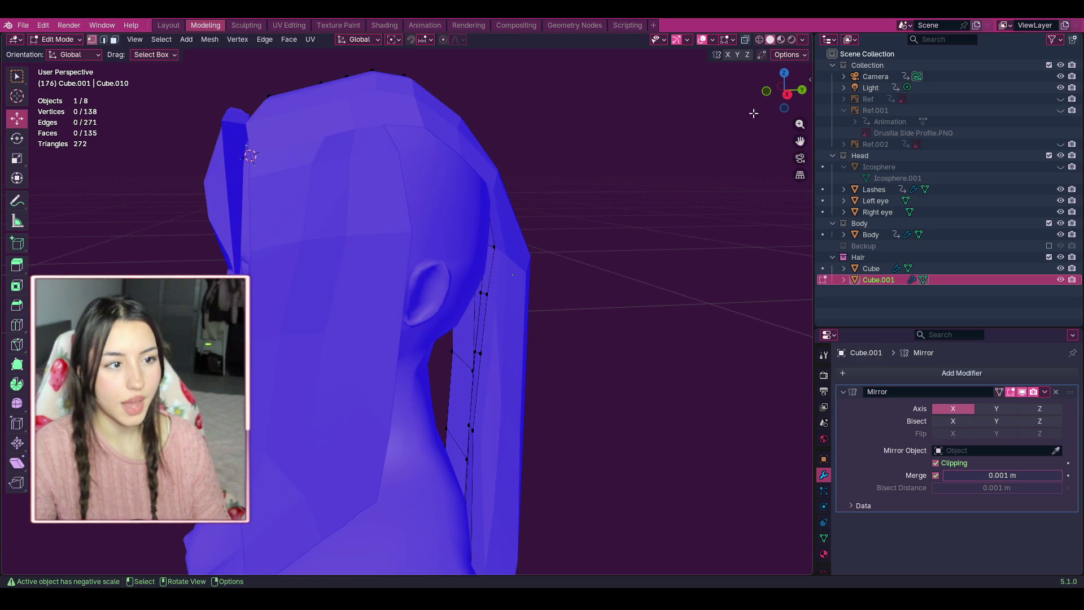
left_click_drag(792, 130, 794, 139)
mouse_move(784, 91)
left_mouse_down()
mouse_move(765, 93)
mouse_move(800, 94)
mouse_move(786, 124)
mouse_move(775, 96)
mouse_move(714, 126)
mouse_move(774, 96)
mouse_move(733, 217)
left_mouse_up()
scroll(663, 167, "up", 4)
scroll(700, 120, "down", 6)
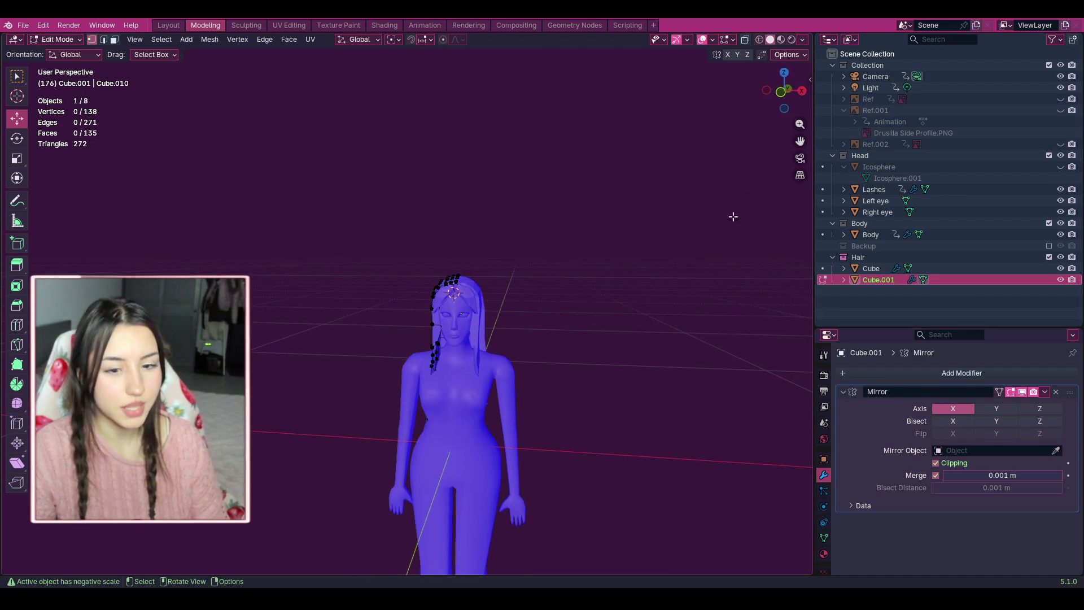
scroll(629, 327, "up", 3)
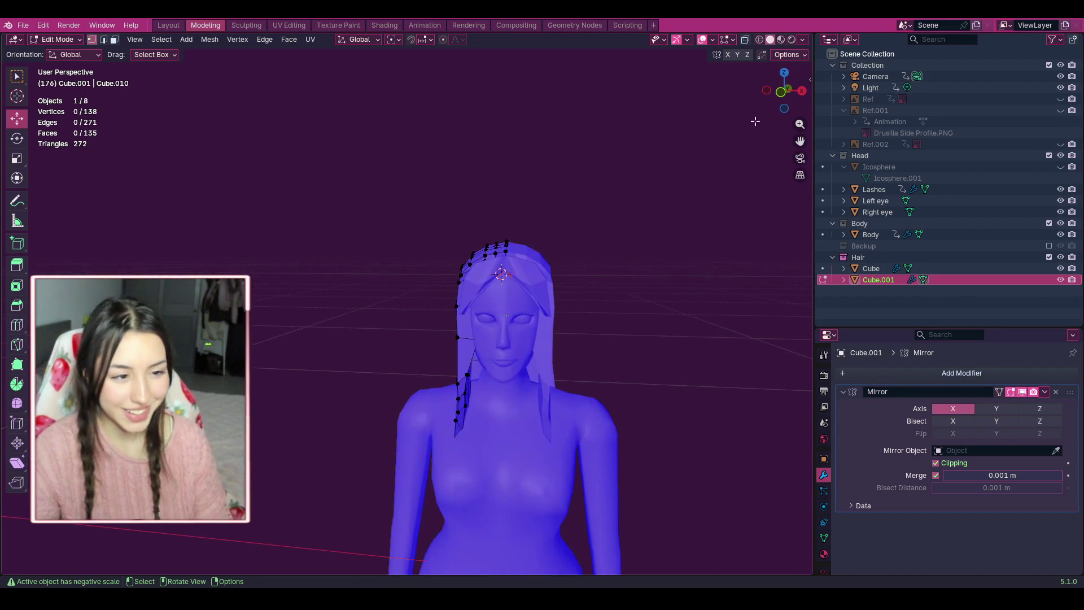
scroll(799, 141, "down", 2)
scroll(799, 141, "up", 4)
Switch the Annotate tool to freehand drawing and undo a test stroke.
left_click_drag(783, 90, 744, 95)
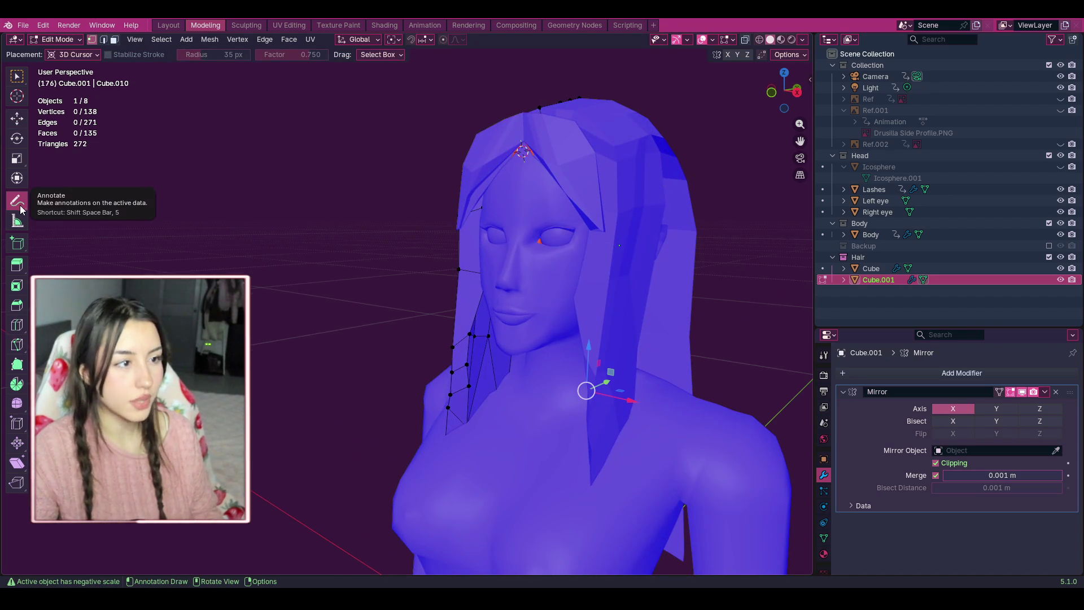
left_click_drag(17, 201, 17, 201)
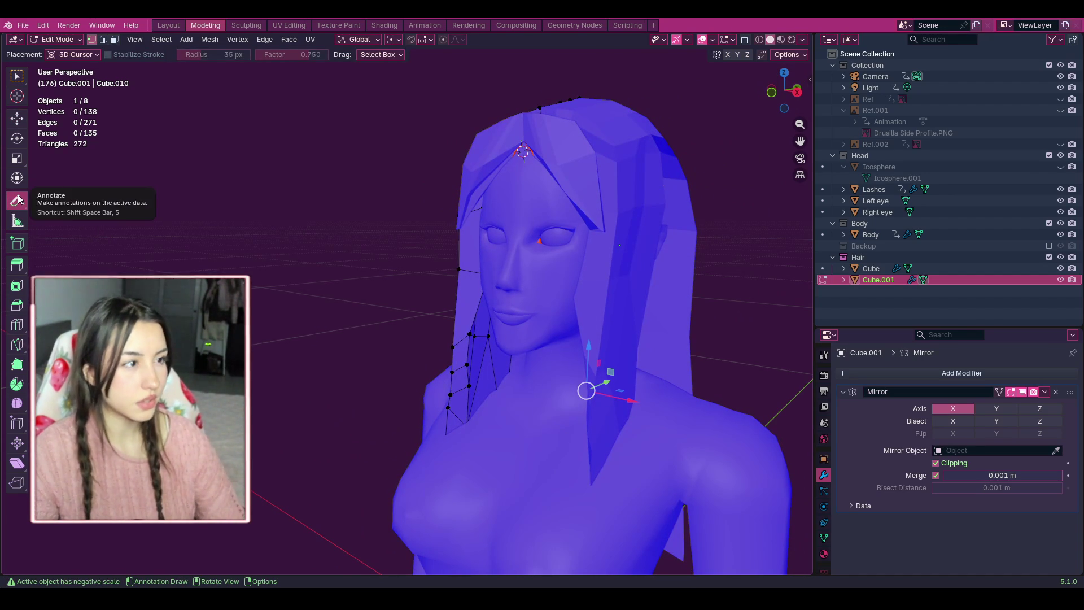
left_click(17, 201)
mouse_move(329, 228)
left_mouse_down()
mouse_move(338, 329)
mouse_move(326, 355)
left_mouse_up()
key("ctrl+z")
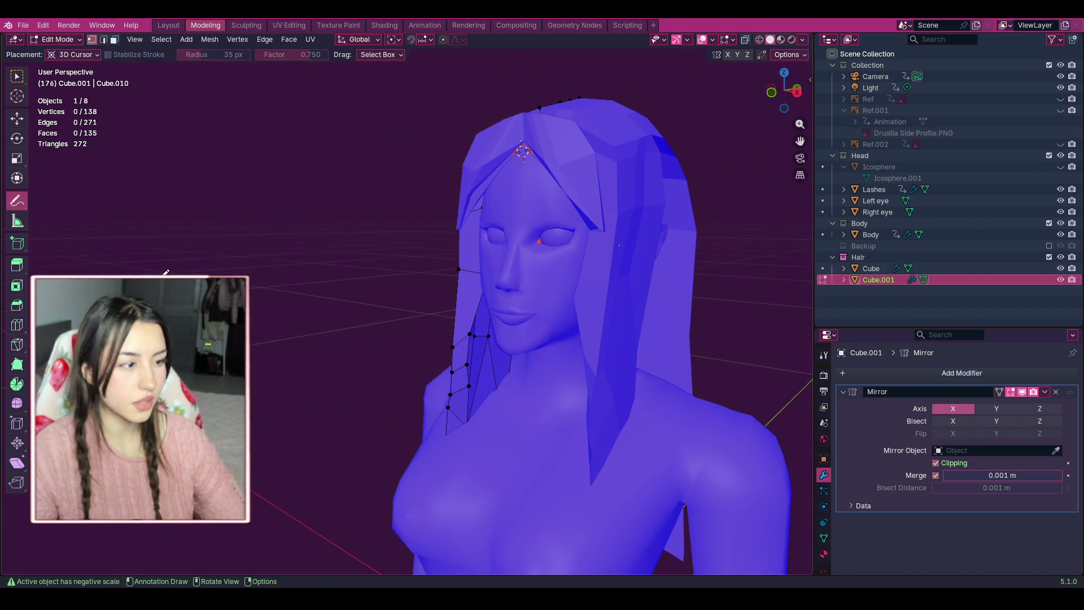
left_click_drag(17, 201, 16, 200)
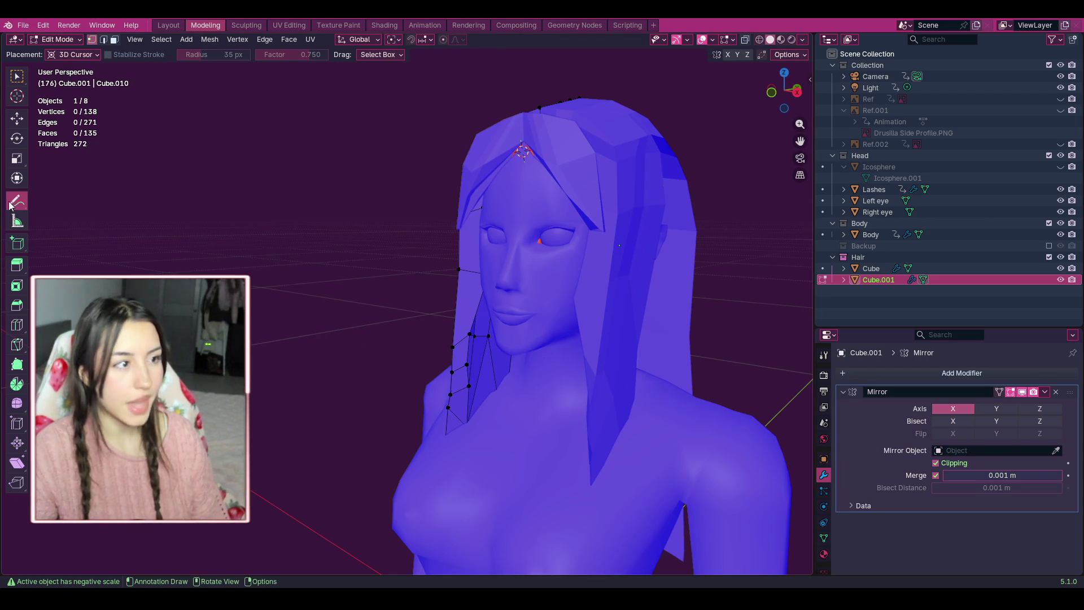
From a zoomed-out side profile, draw a trial guide line down the hair and undo it.
left_click_drag(785, 92, 731, 97)
mouse_move(796, 131)
left_mouse_down()
mouse_move(802, 158)
mouse_move(745, 156)
mouse_move(673, 171)
left_mouse_up()
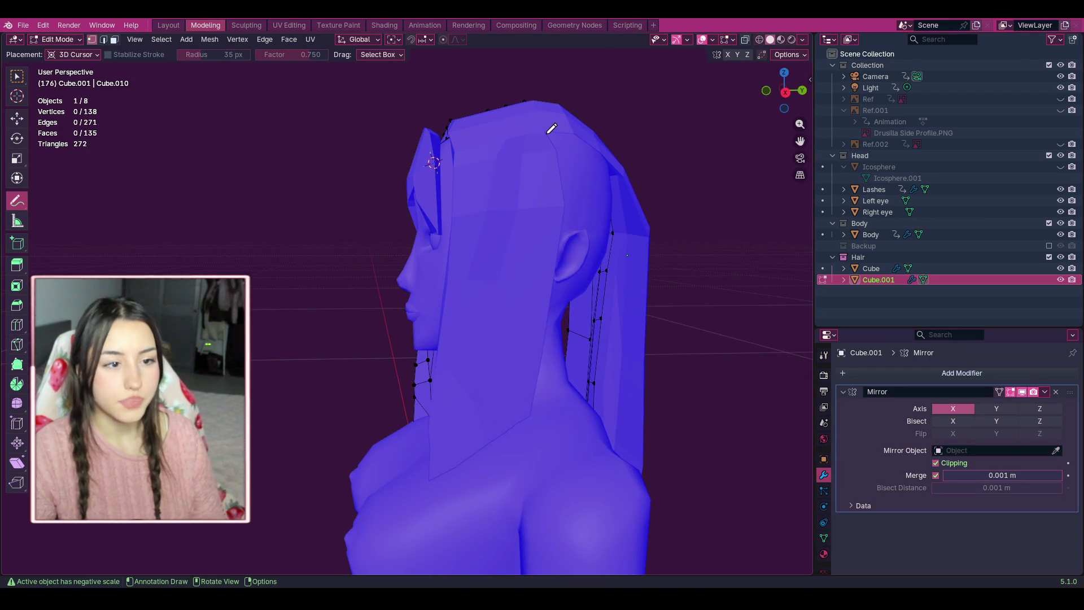
left_click_drag(546, 135, 568, 200)
left_click_drag(565, 286, 545, 328)
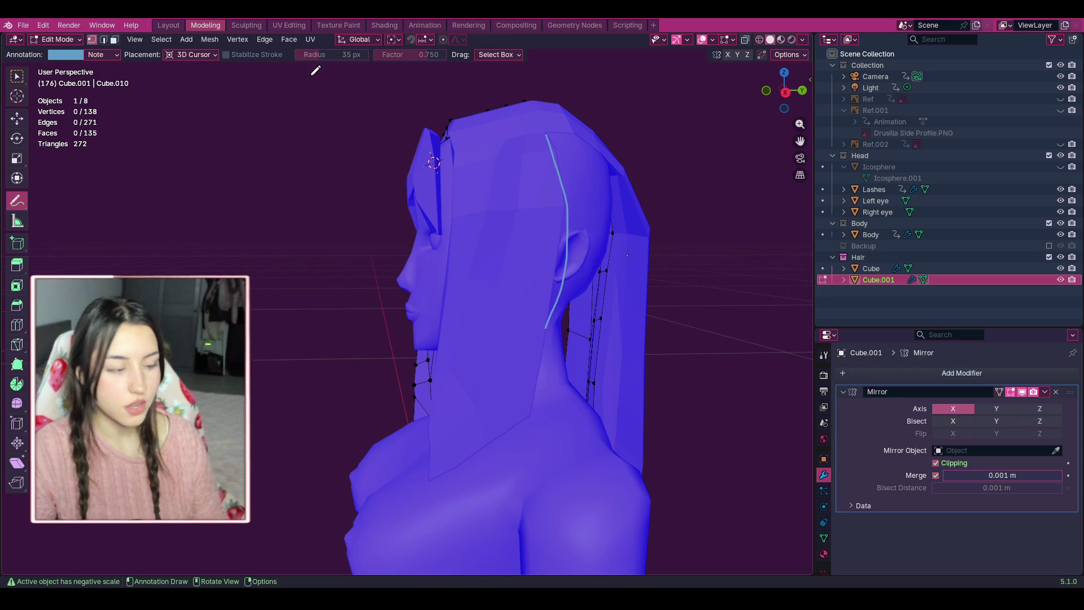
key("ctrl+z")
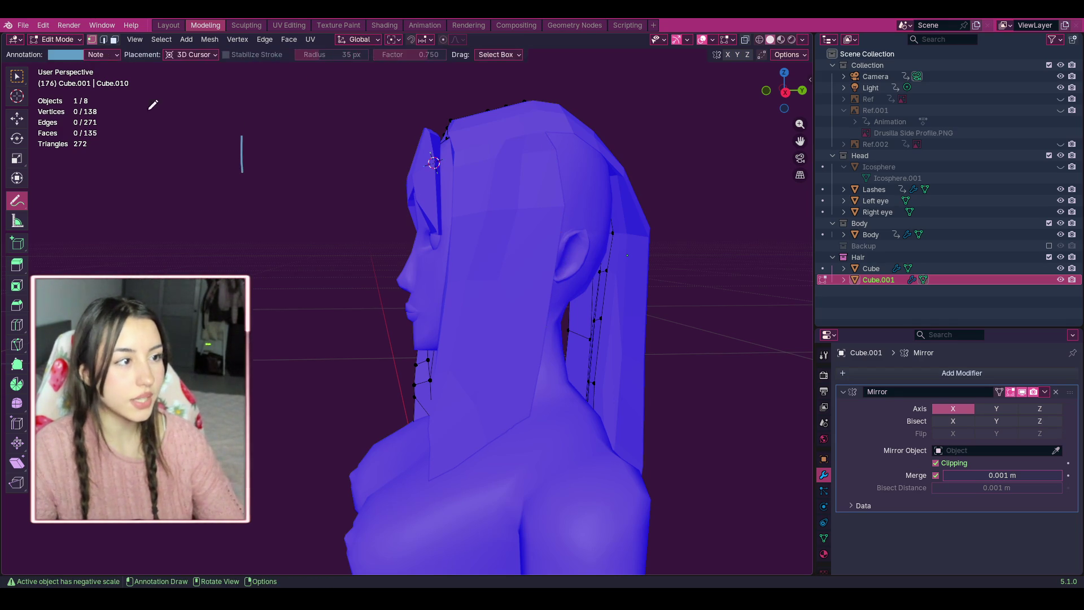
Change the annotation colour to bright pink and draw a short stroke on the hair.
left_click(65, 56)
left_click_drag(102, 128, 106, 117)
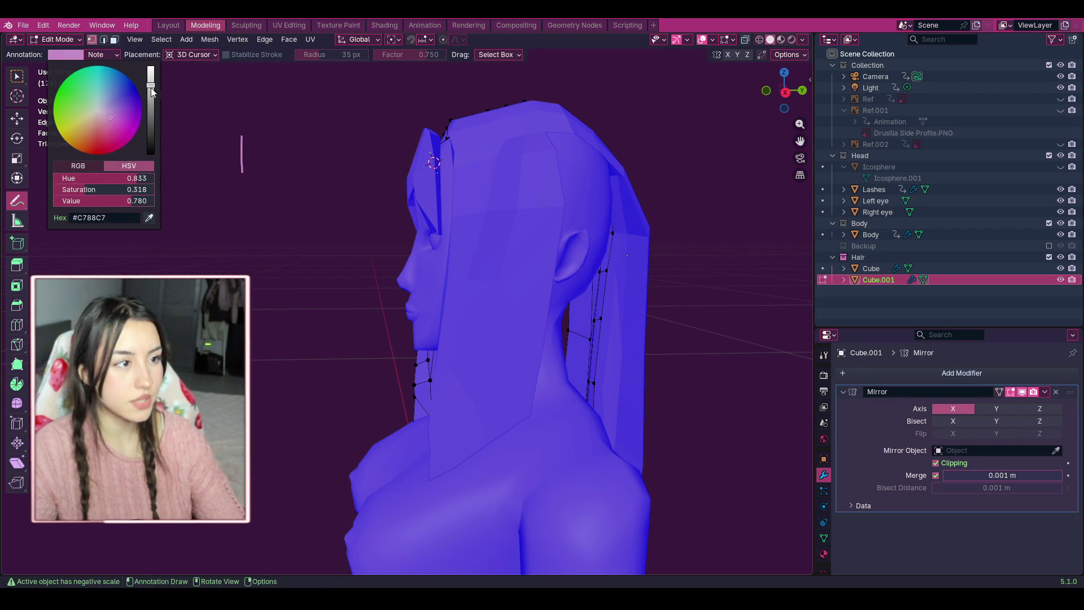
left_click_drag(150, 85, 151, 67)
left_click_drag(107, 117, 111, 116)
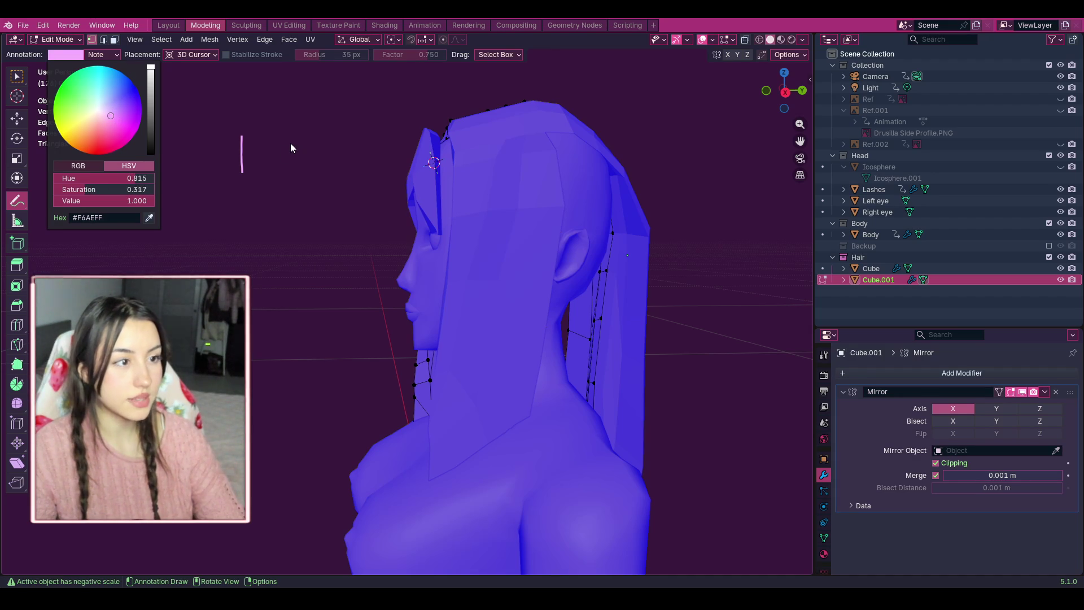
key("ctrl+z")
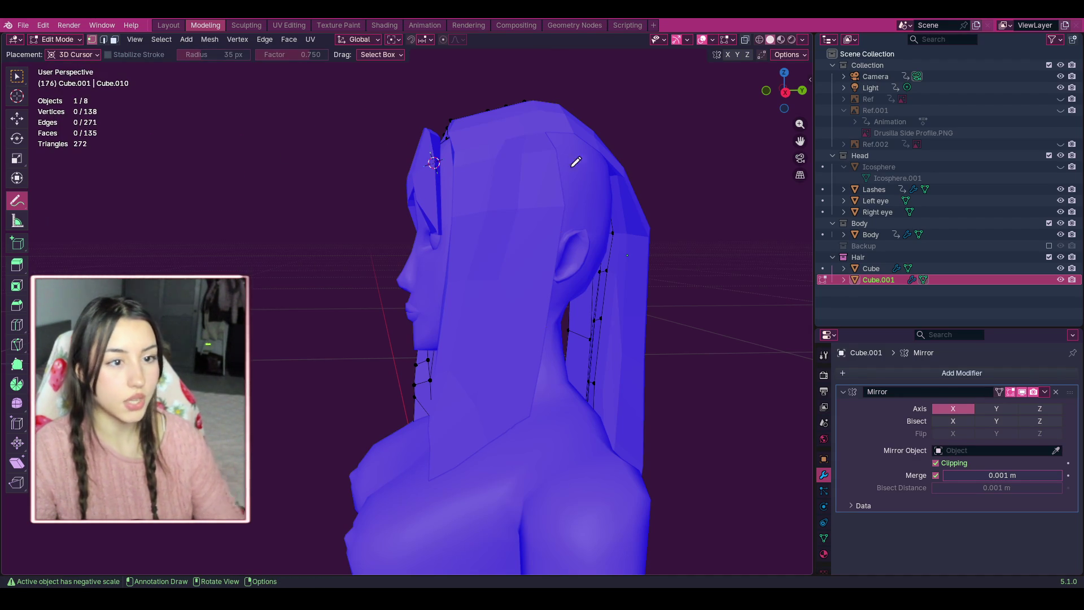
left_click_drag(546, 133, 553, 148)
key("ctrl+z")
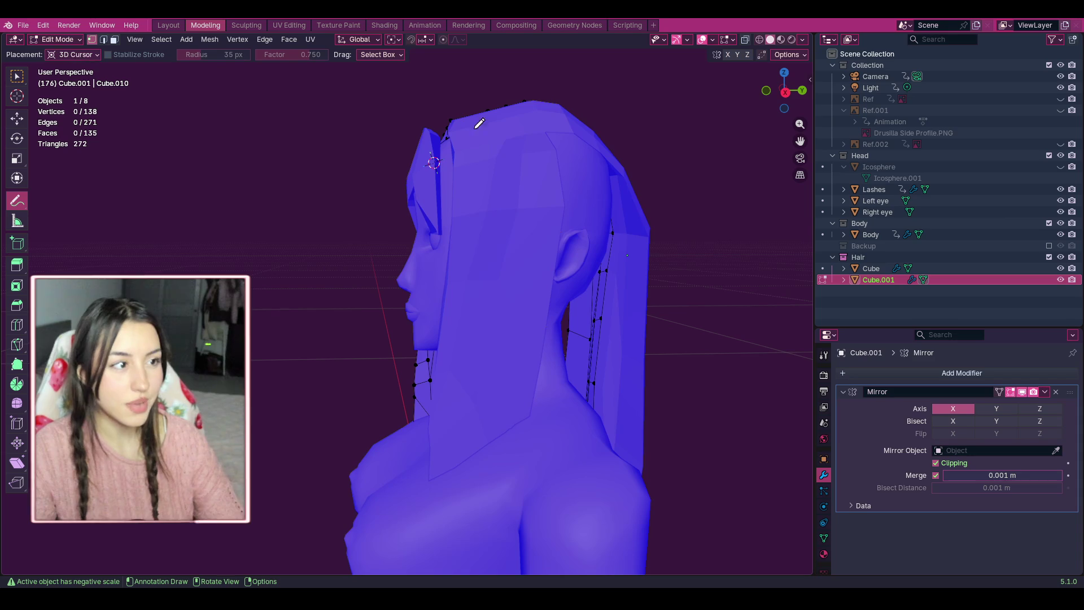
key("ctrl+shift+z")
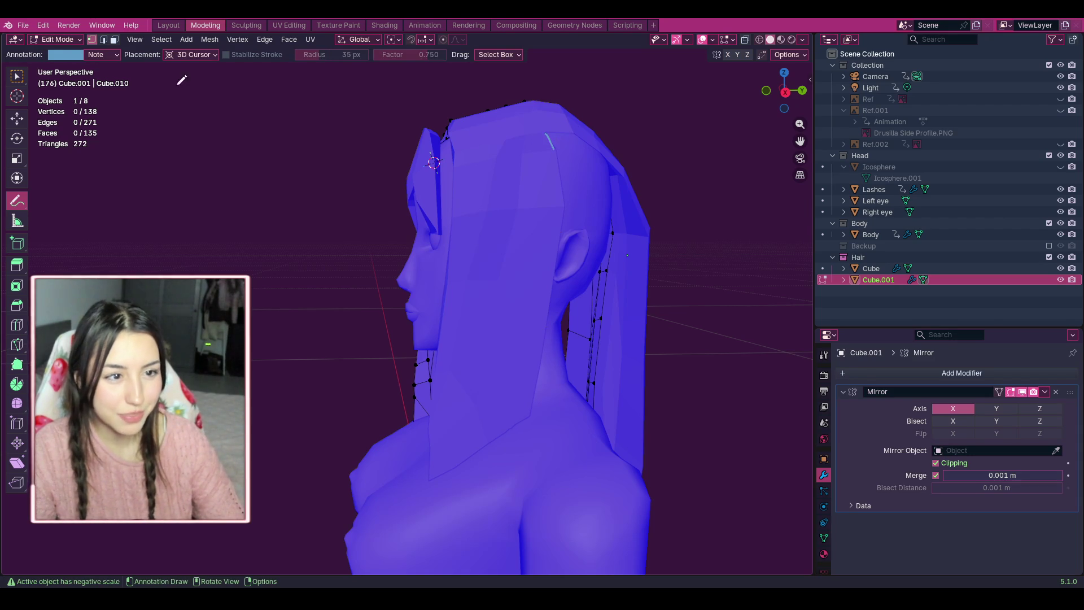
Make the annotation colour a paler light pink and test two strokes, then remove them.
left_click(68, 55)
left_click_drag(120, 124, 111, 115)
left_click_drag(151, 85, 151, 63)
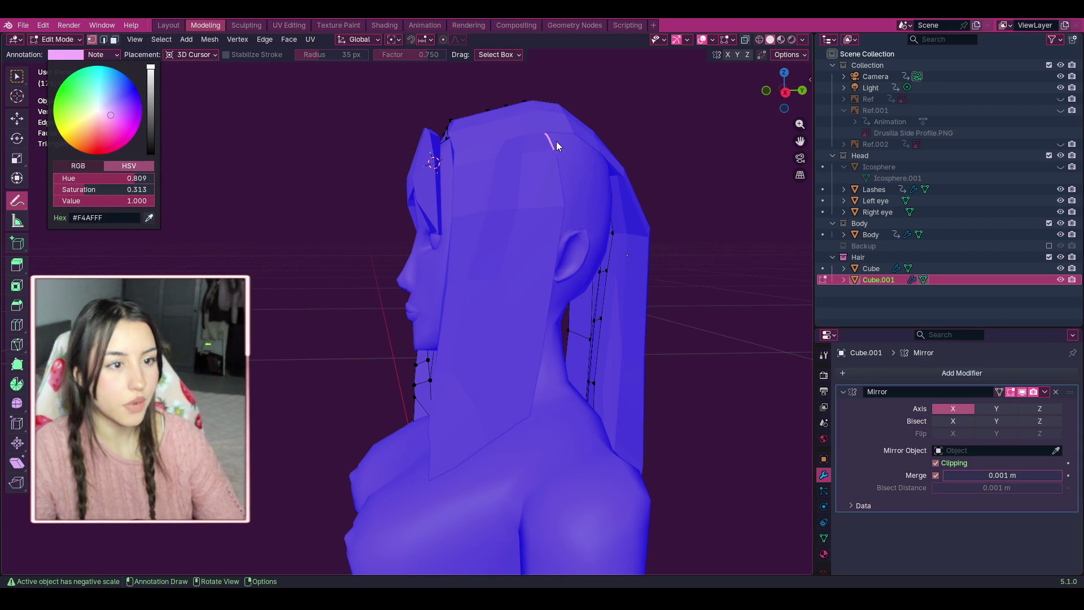
left_click_drag(553, 148, 563, 173)
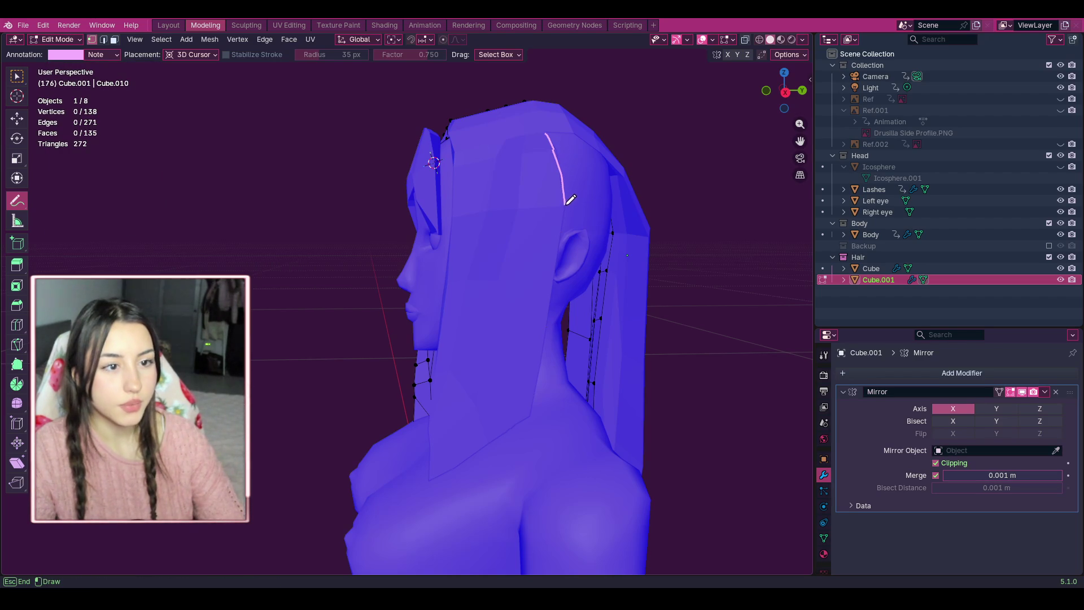
mouse_move(569, 238)
left_mouse_down()
mouse_move(563, 219)
mouse_move(562, 243)
left_mouse_up()
key("ctrl+z")
key("ctrl+z")
key("ctrl+z")
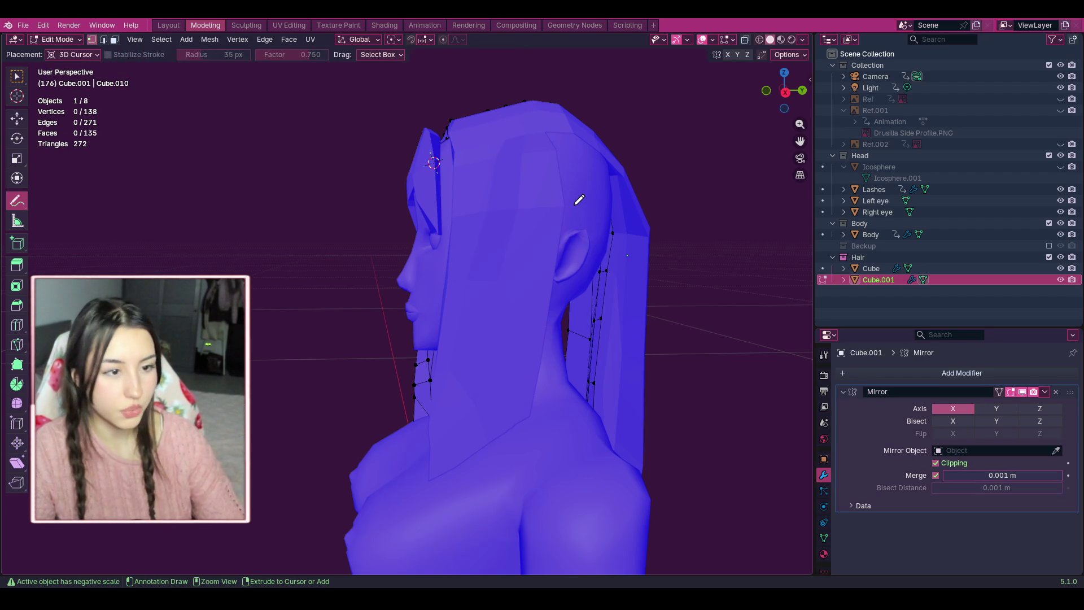
Try a pale lilac annotation colour at full brightness with a test stroke, then undo it.
left_click_drag(546, 136, 551, 144)
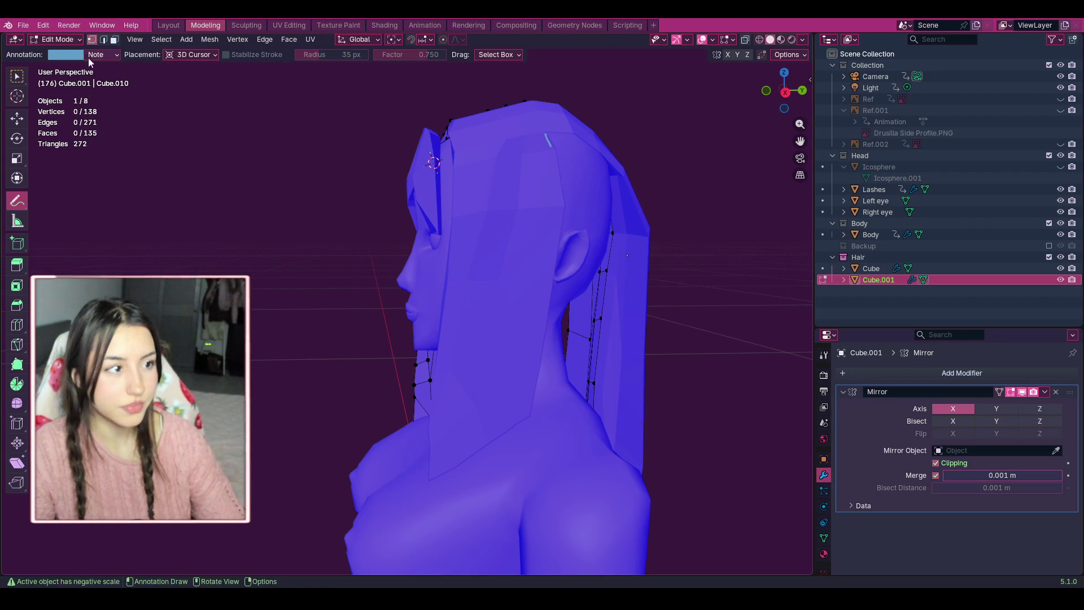
left_click(66, 55)
left_click(104, 112)
left_click(152, 86)
left_click_drag(151, 86, 151, 66)
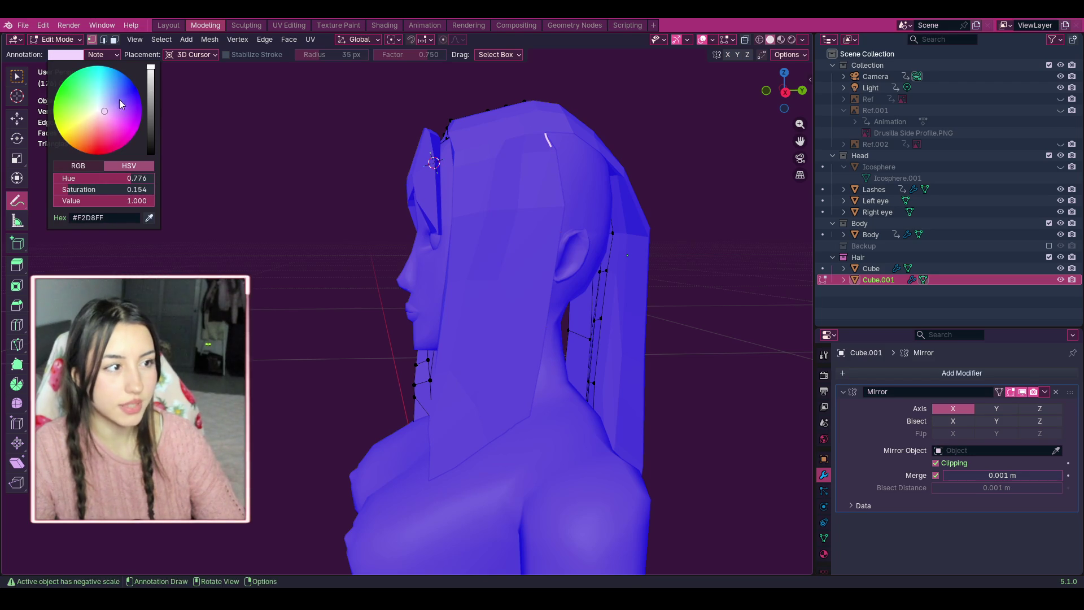
left_click(109, 113)
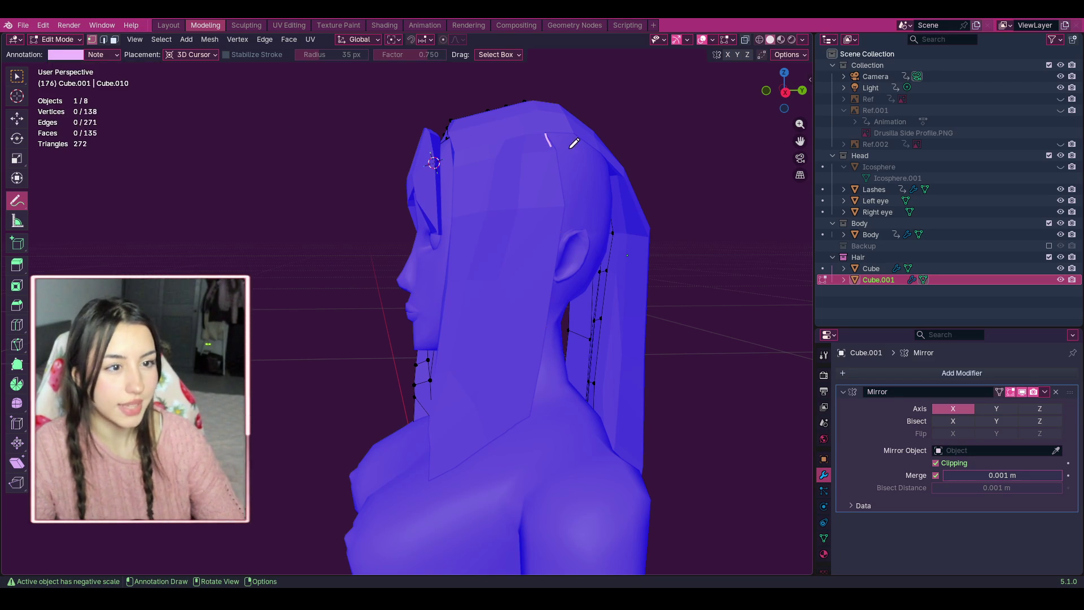
left_click_drag(551, 147, 560, 174)
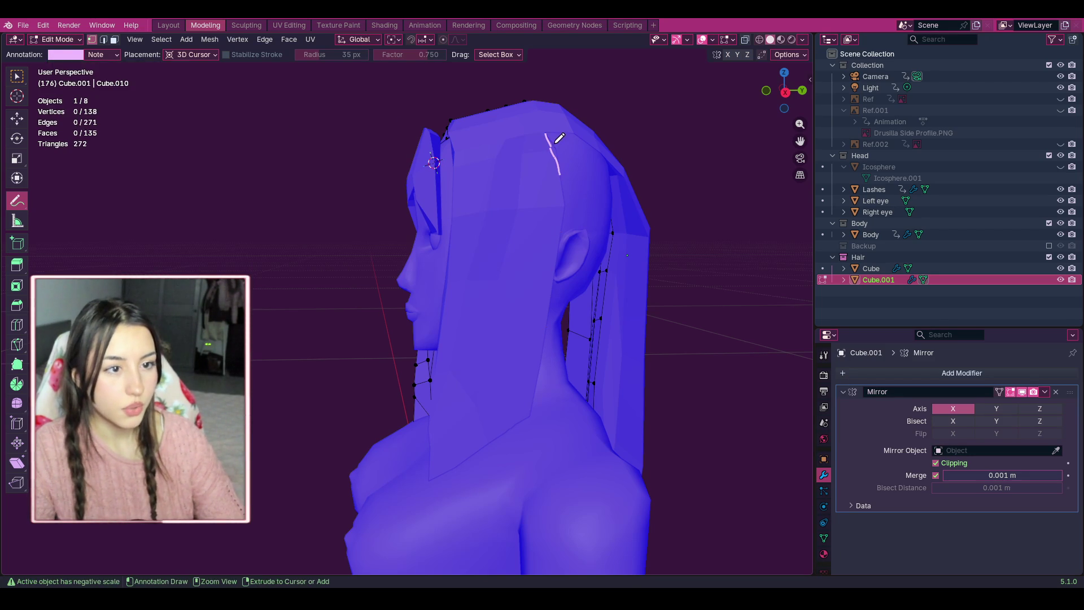
key("ctrl+z")
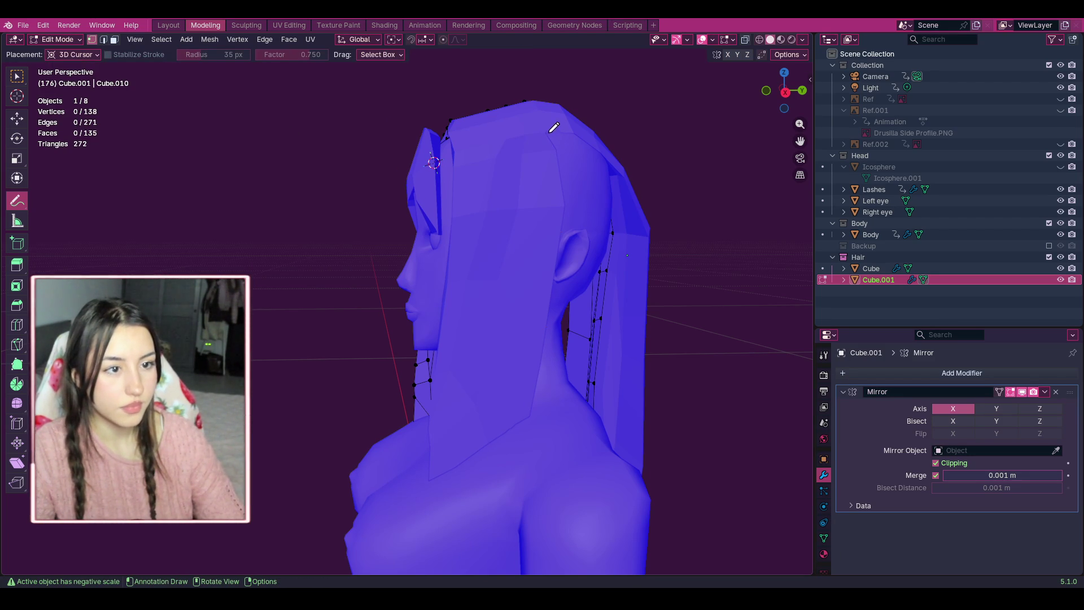
Set the annotation colour back to pink at full brightness.
left_click_drag(610, 137, 615, 149)
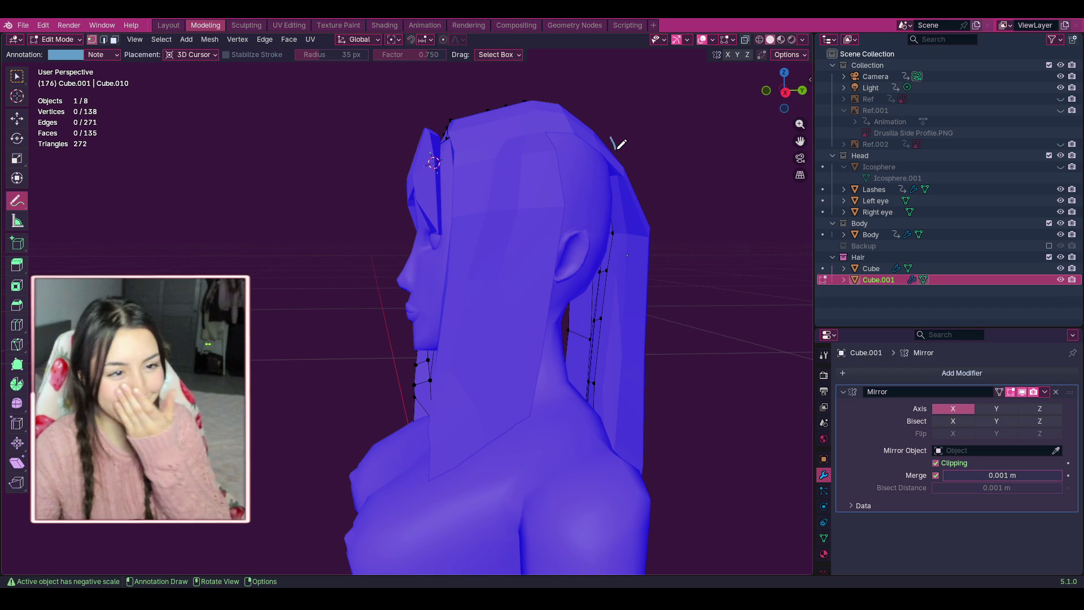
left_click(66, 55)
left_click(106, 114)
left_click_drag(150, 85, 152, 68)
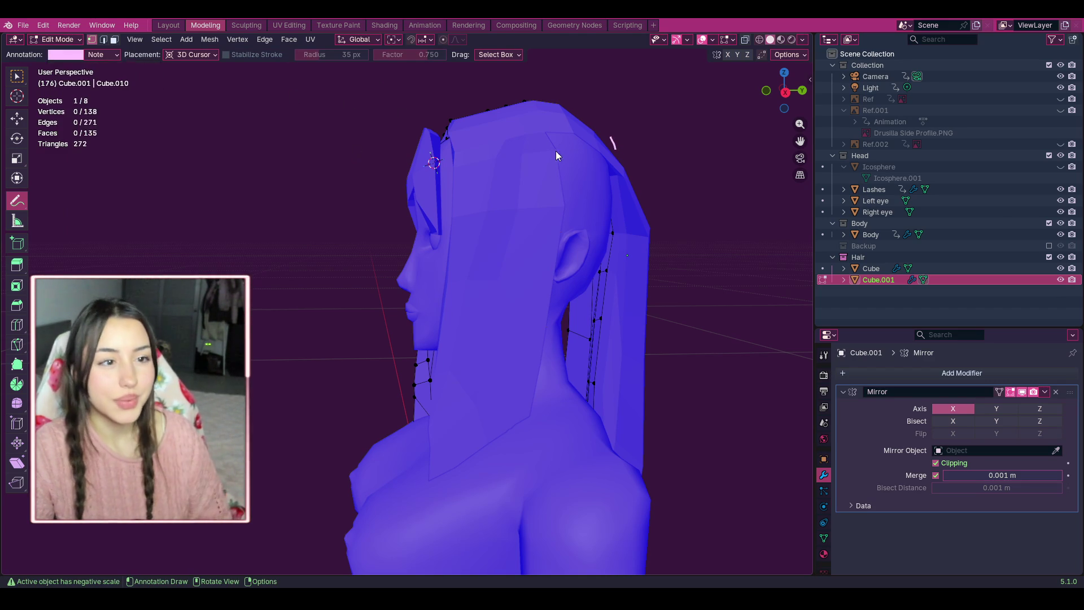
Sketch two strand guide lines down the side hair to the ear.
left_click_drag(546, 132, 557, 150)
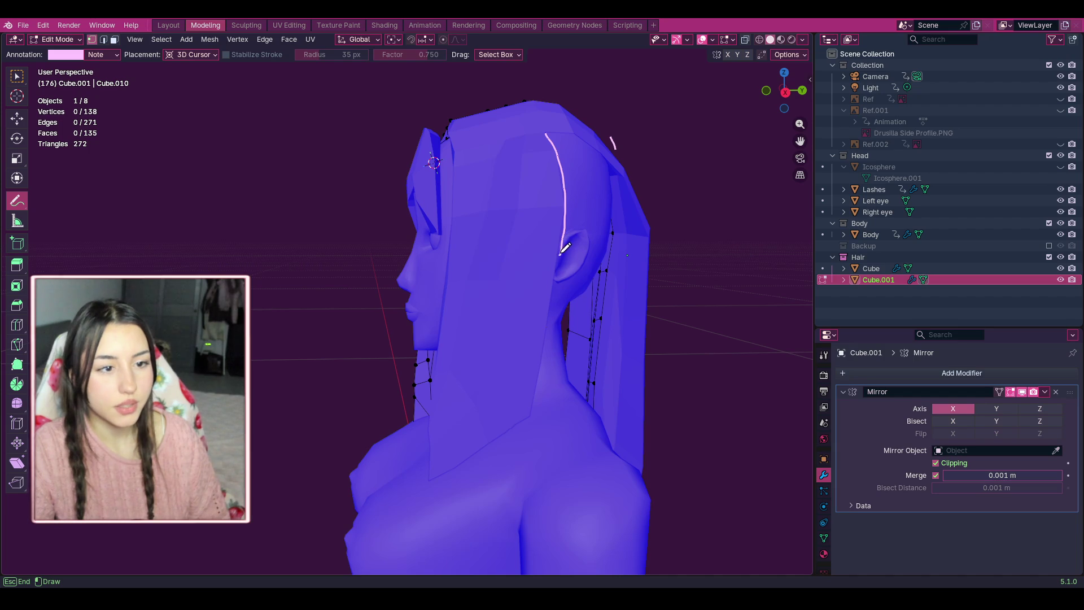
left_click_drag(572, 232, 573, 229)
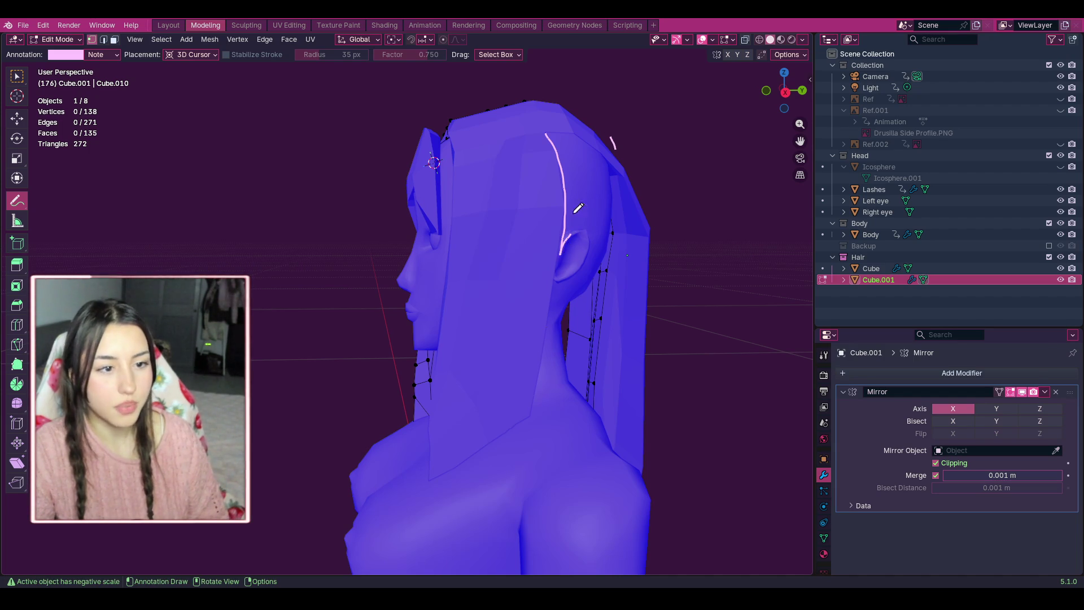
left_click_drag(579, 228, 591, 226)
left_click_drag(574, 134, 590, 222)
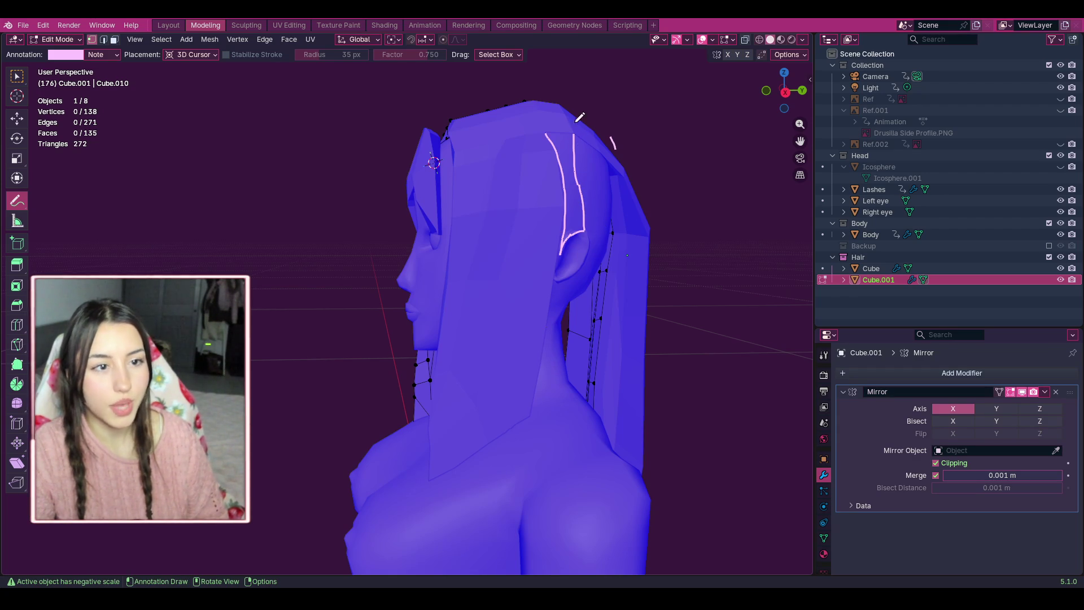
Draw a strand outline from behind the ear down to the shoulder and back.
left_click_drag(600, 155, 599, 185)
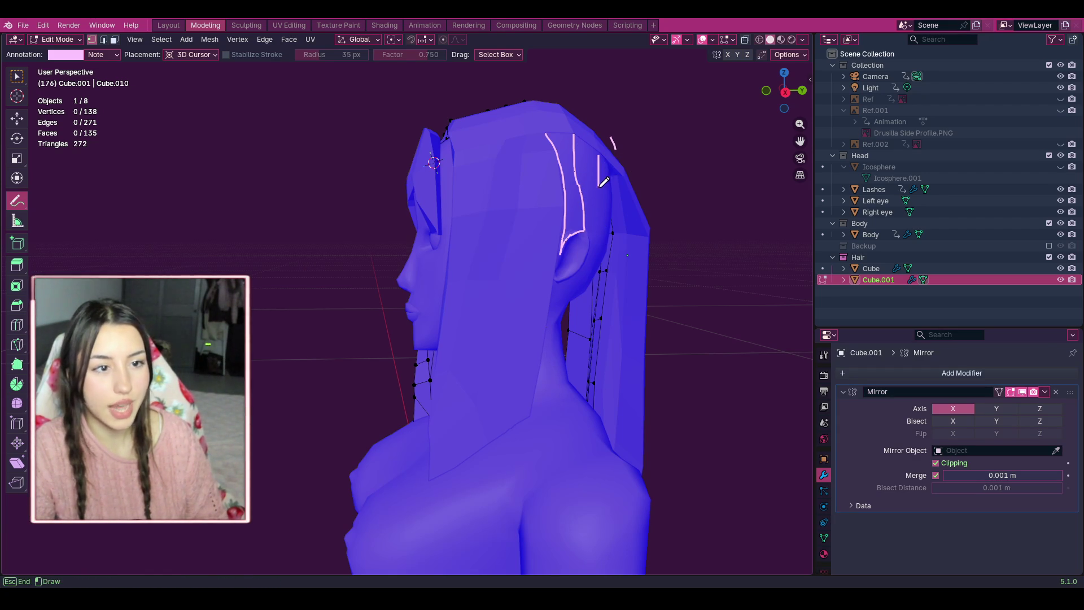
mouse_move(580, 310)
left_mouse_down()
mouse_move(551, 391)
mouse_move(529, 418)
left_mouse_up()
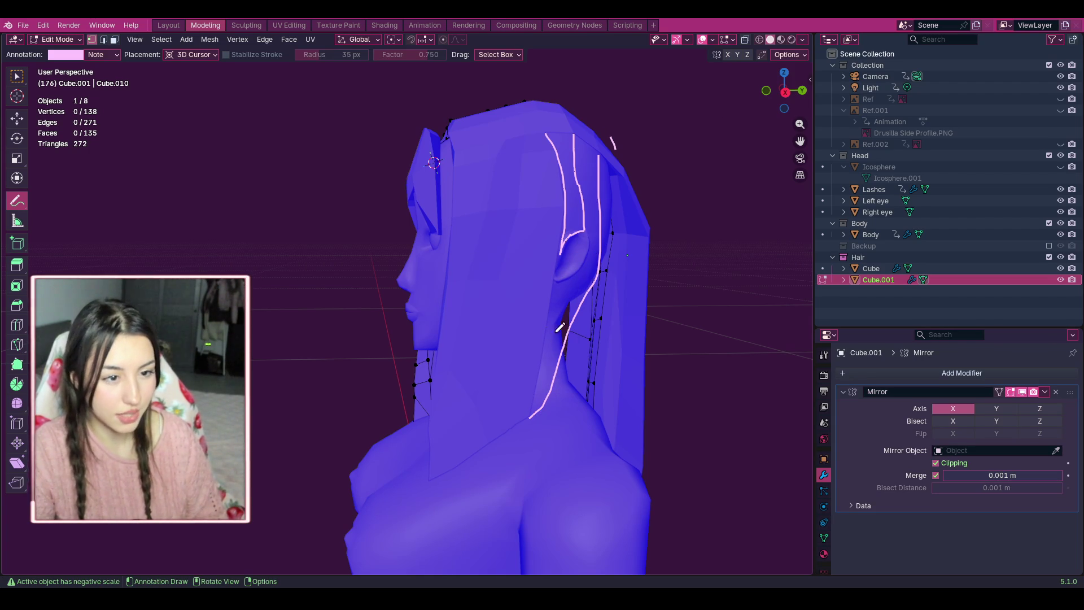
left_click_drag(531, 415, 541, 394)
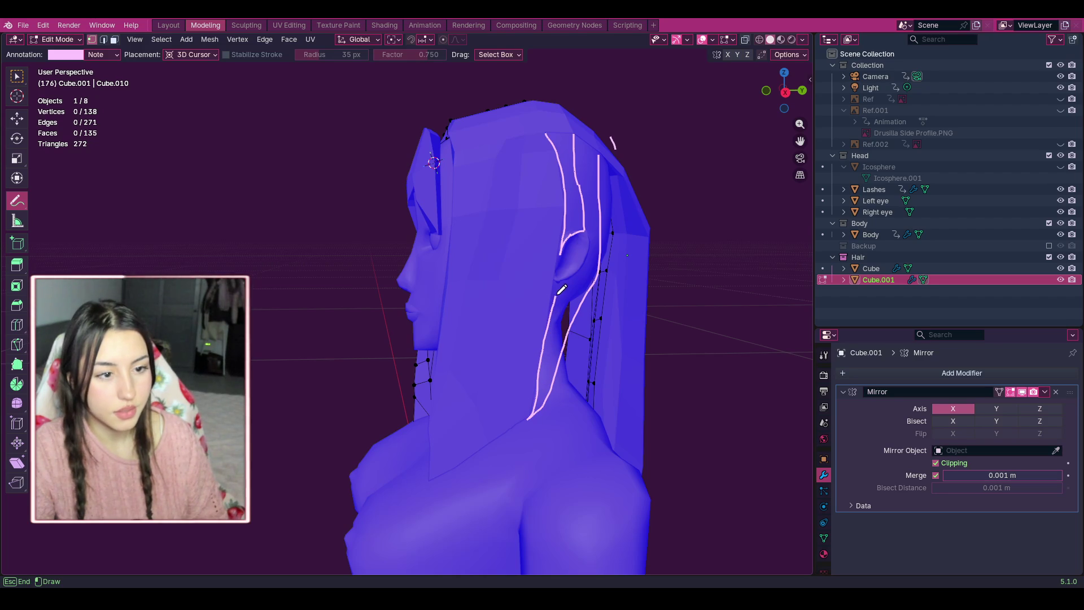
left_click_drag(594, 240, 593, 242)
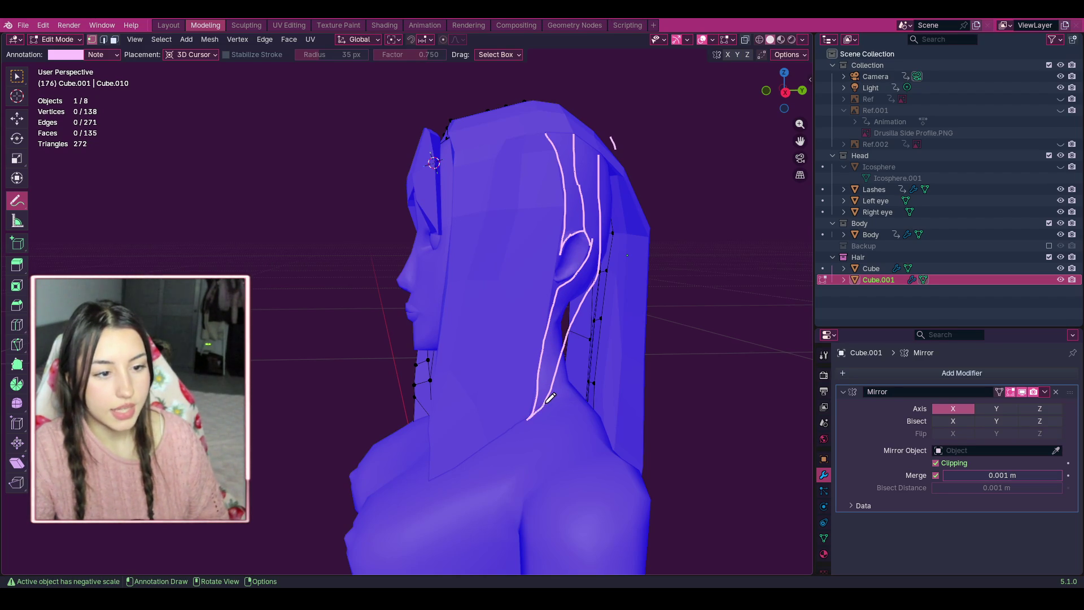
left_click_drag(529, 418, 510, 443)
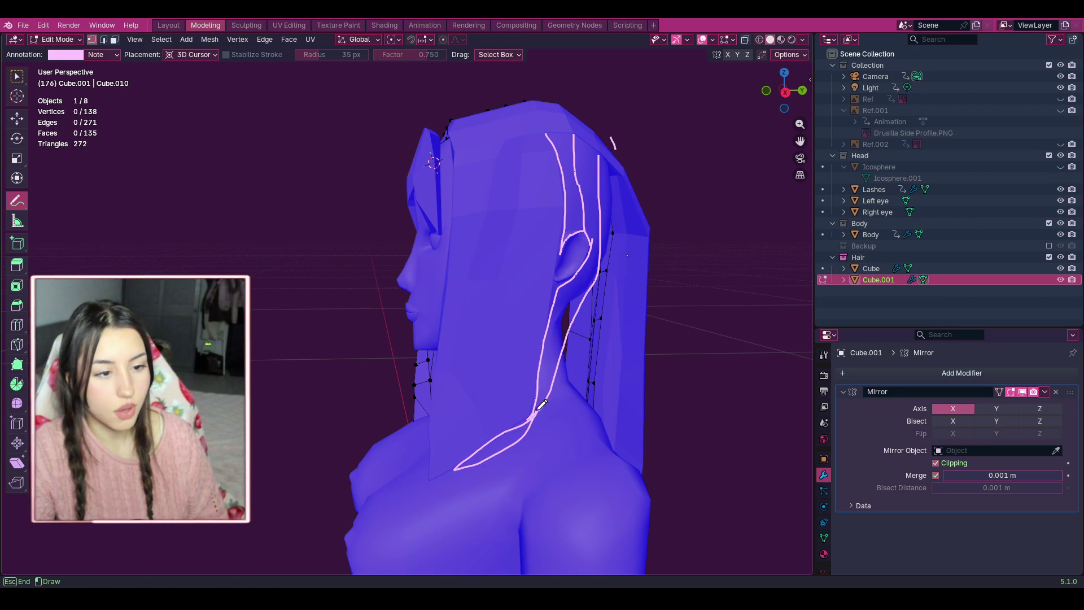
left_click_drag(542, 404, 534, 366)
Sketch a looped rear strand, then a looped strand line down the front hair.
scroll(610, 222, "down", 3)
scroll(537, 241, "up", 2)
mouse_move(577, 270)
left_mouse_down()
mouse_move(564, 190)
mouse_move(543, 168)
mouse_move(598, 263)
mouse_move(595, 370)
mouse_move(479, 430)
left_mouse_up()
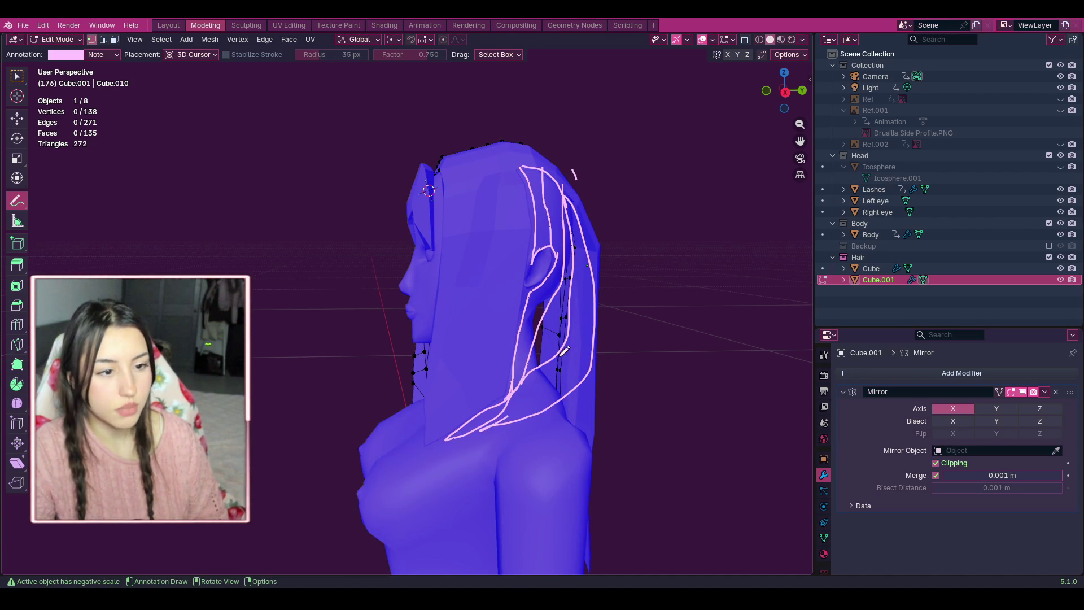
mouse_move(570, 305)
left_mouse_down()
mouse_move(542, 373)
mouse_move(522, 333)
mouse_move(579, 249)
left_mouse_up()
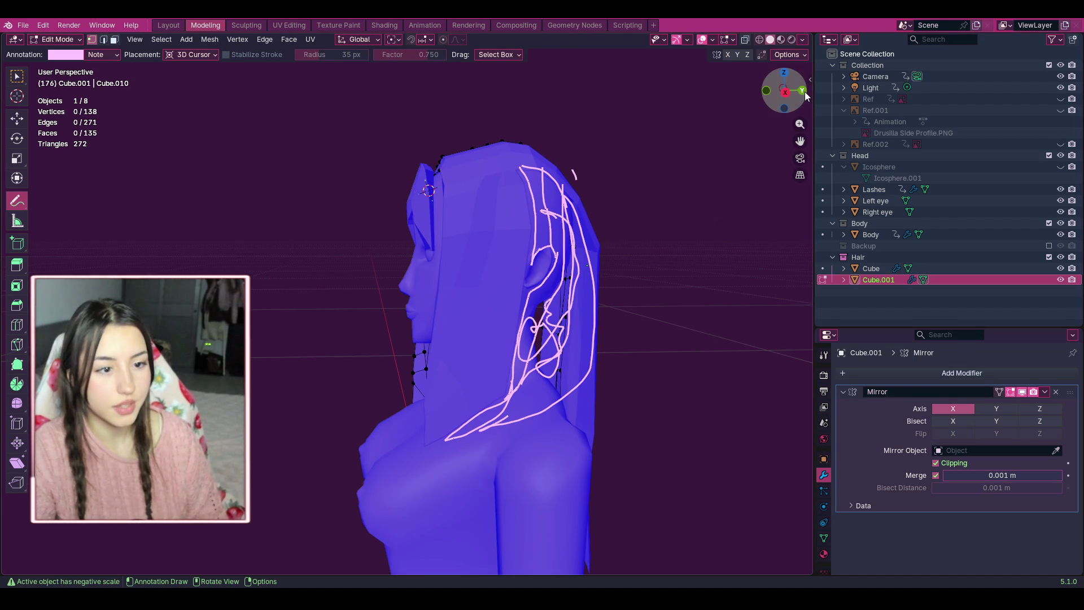
mouse_move(784, 90)
left_mouse_down()
mouse_move(745, 97)
mouse_move(748, 130)
mouse_move(736, 116)
left_mouse_up()
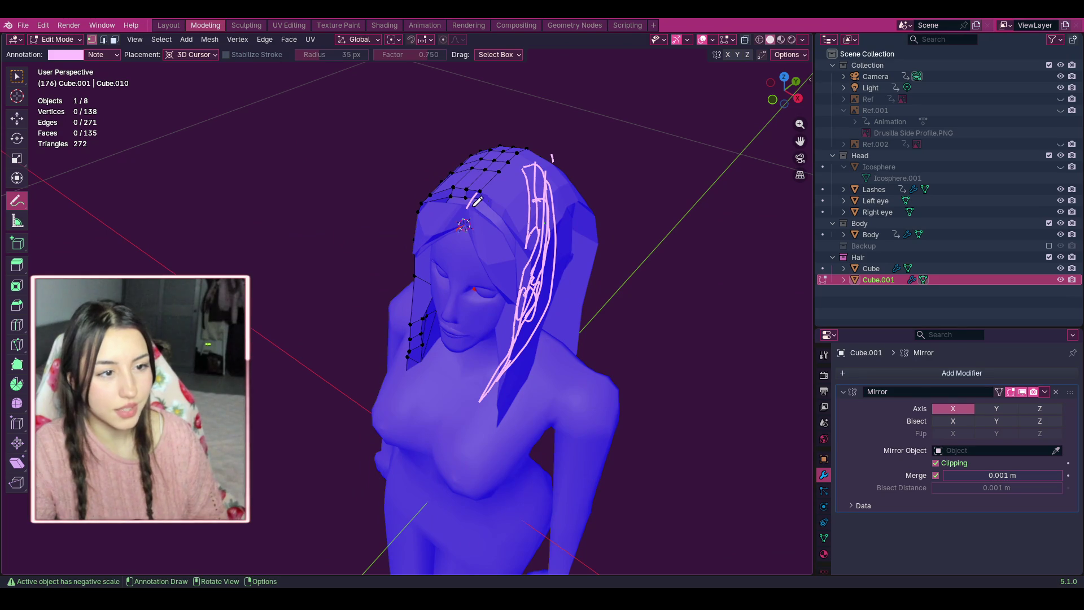
left_click_drag(468, 197, 524, 259)
left_click_drag(529, 296, 535, 288)
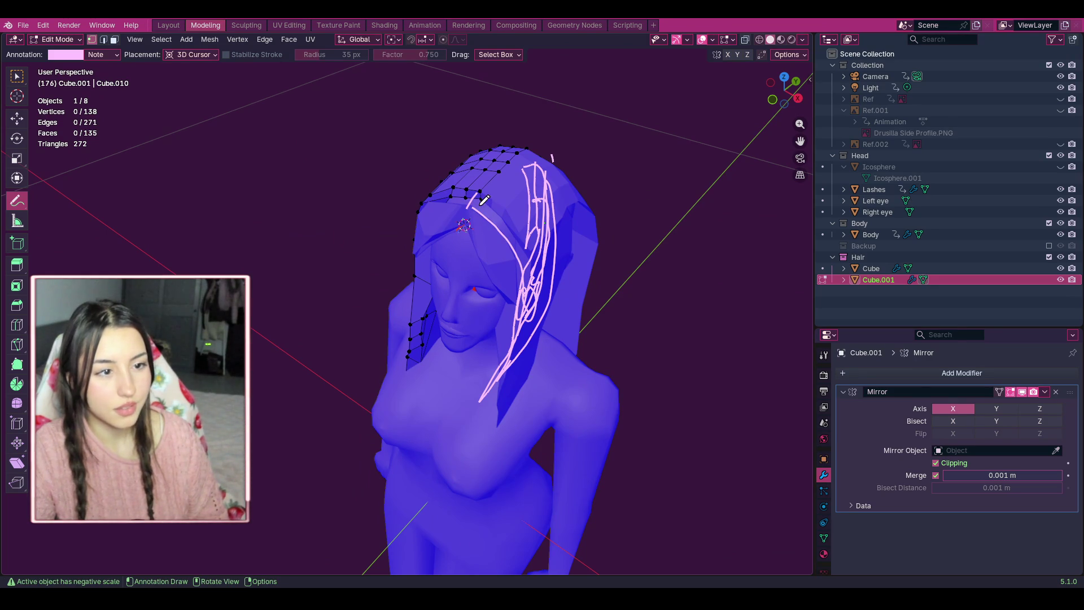
Undo the pink guide sketches, view through the scene camera and hide the Body collection.
mouse_move(784, 88)
left_mouse_down()
mouse_move(800, 90)
mouse_move(774, 92)
mouse_move(808, 91)
mouse_move(778, 106)
mouse_move(792, 97)
mouse_move(774, 86)
mouse_move(638, 94)
left_mouse_up()
key("ctrl+z")
left_click(800, 157)
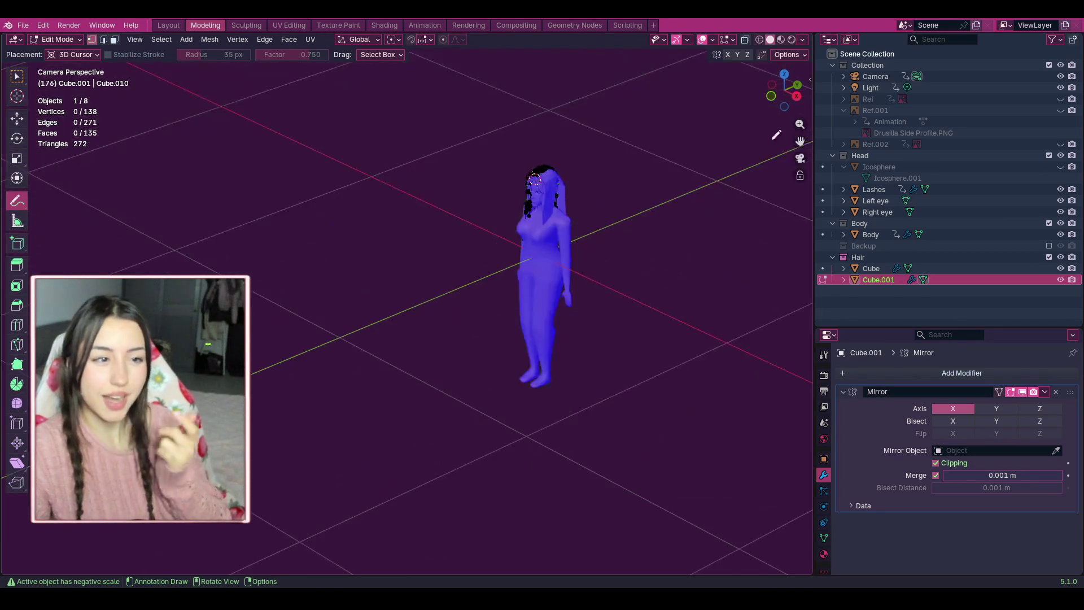
left_click_drag(798, 124, 799, 144)
left_click(1048, 223)
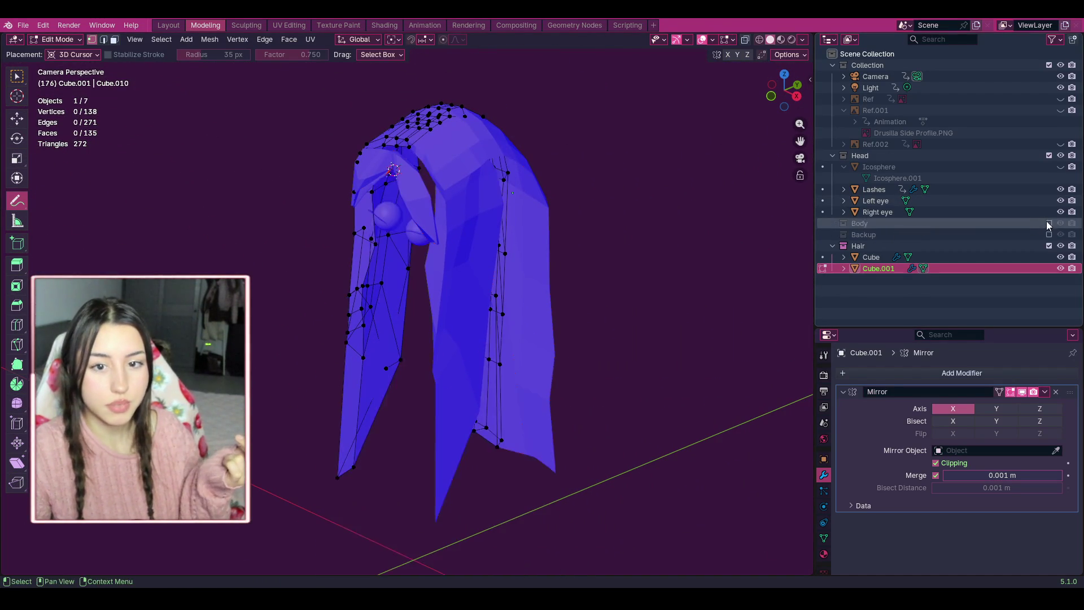
scroll(734, 169, "up", 2)
Orbit and zoom around the bare hair arch to inspect it from several angles.
left_click_drag(784, 90, 692, 225)
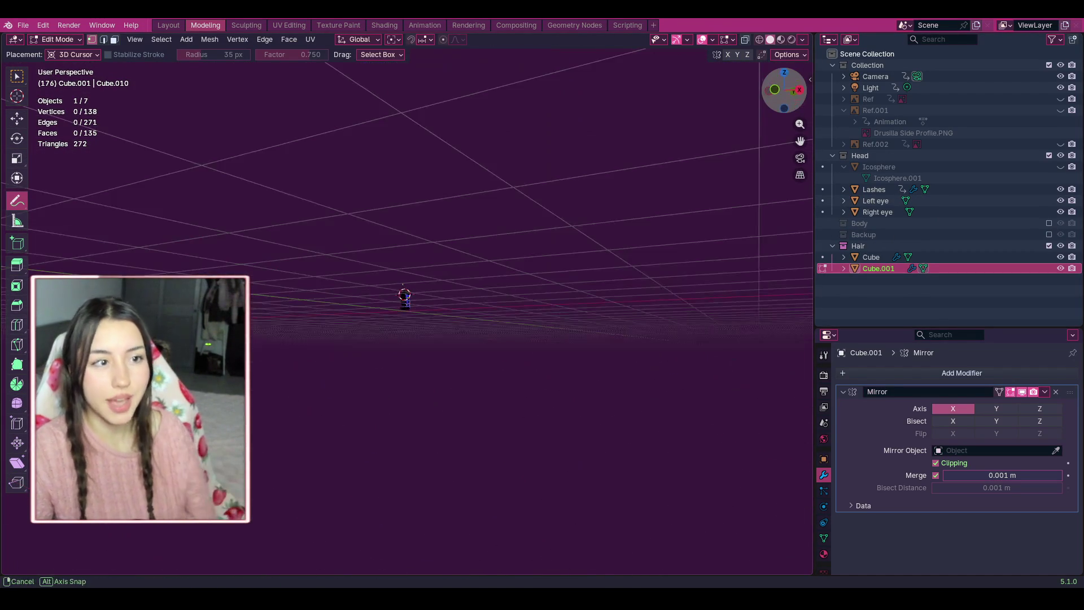
scroll(692, 225, "up", 5)
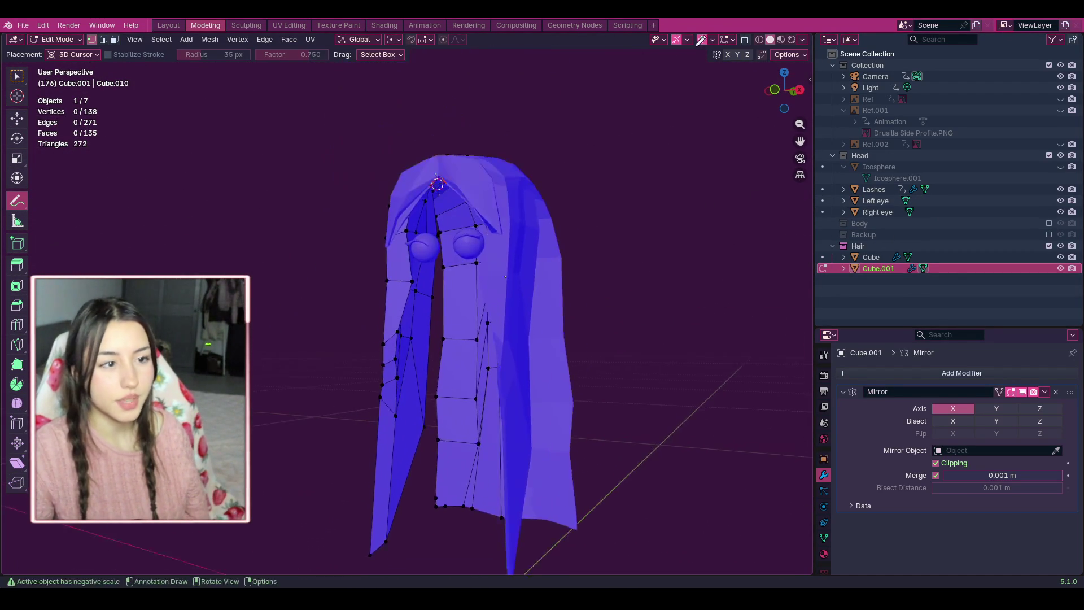
scroll(505, 276, "up", 4)
left_click_drag(784, 92, 677, 218)
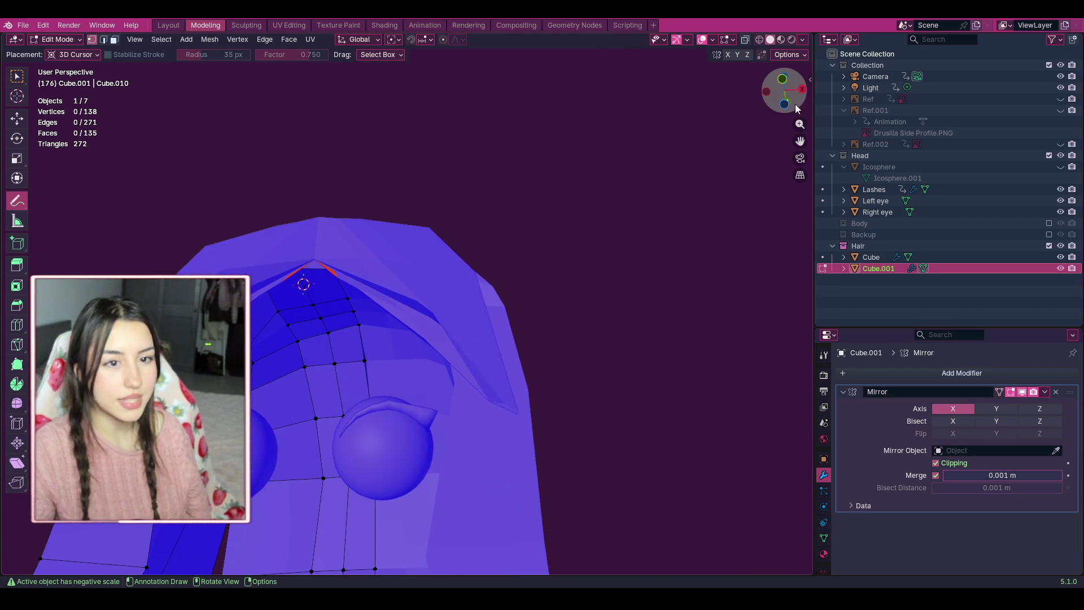
left_click_drag(784, 91, 796, 134)
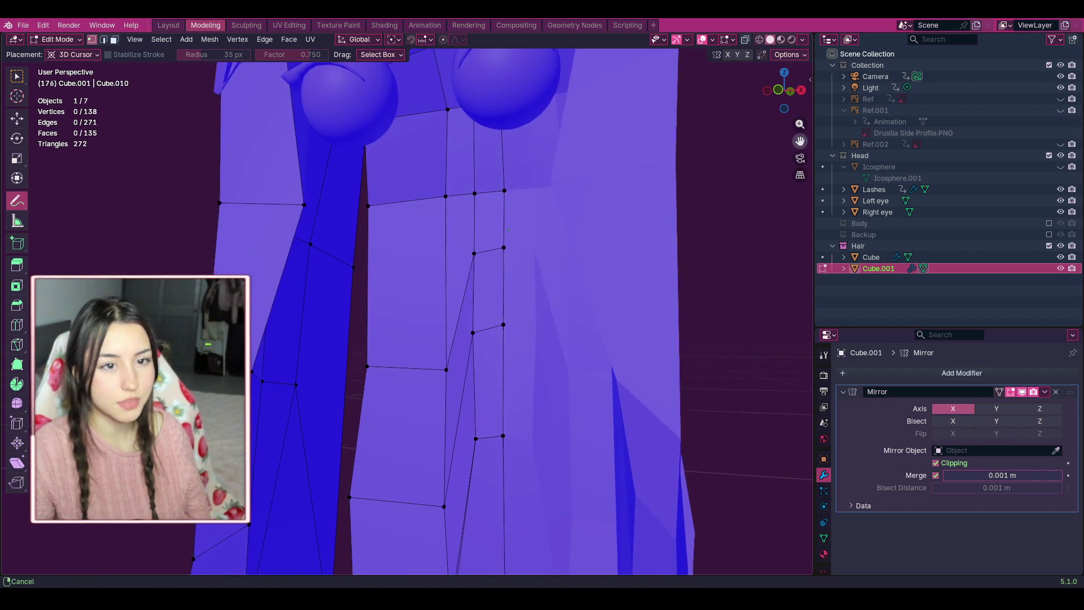
scroll(658, 150, "down", 5)
left_click_drag(798, 95, 732, 141)
scroll(733, 142, "up", 5)
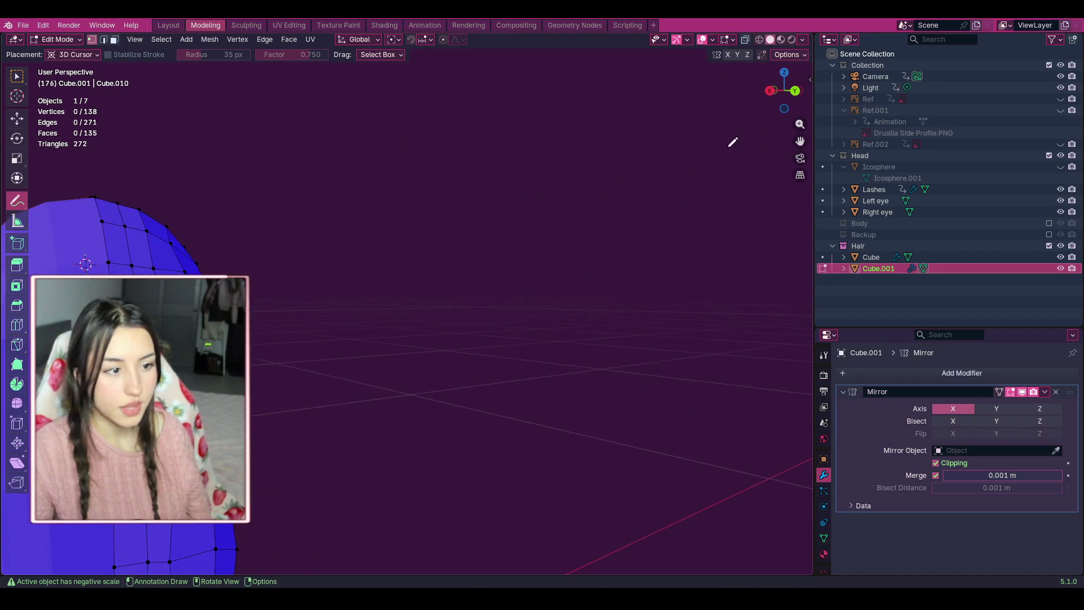
left_click_drag(799, 140, 799, 140)
left_click_drag(786, 89, 762, 97)
left_click_drag(799, 141, 799, 141)
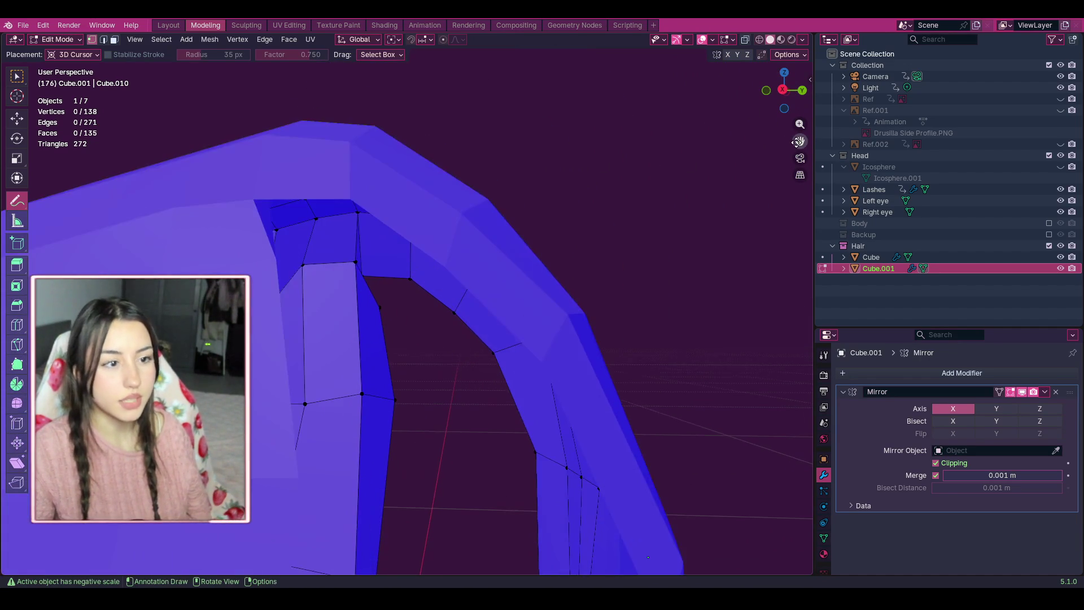
mouse_move(784, 90)
left_mouse_down()
mouse_move(773, 95)
mouse_move(783, 92)
left_mouse_up()
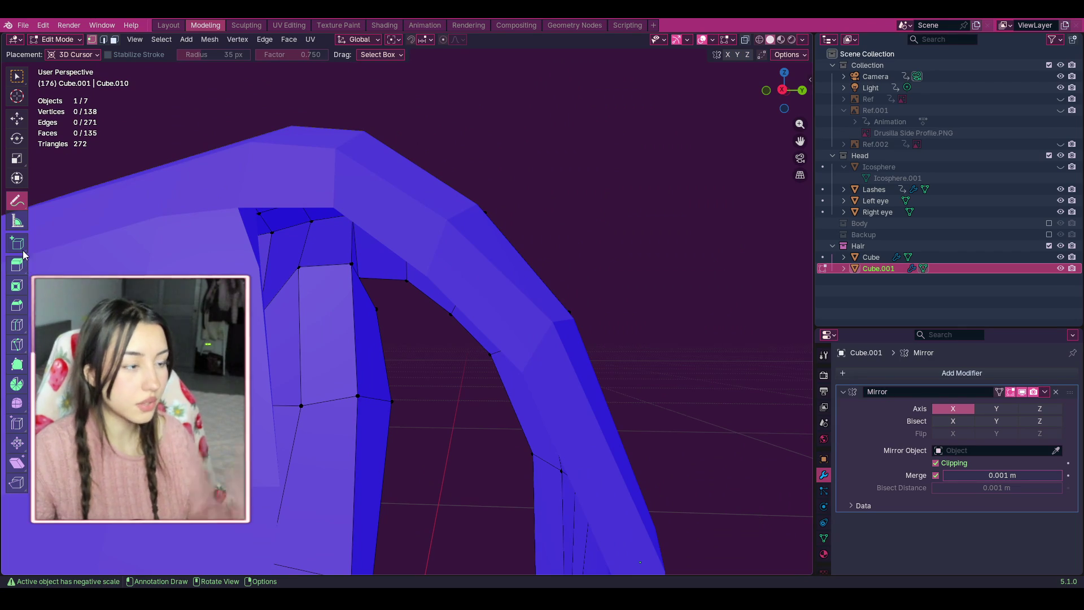
Switch to face select mode, check the arch from below, then pick the Move tool.
left_click(114, 40)
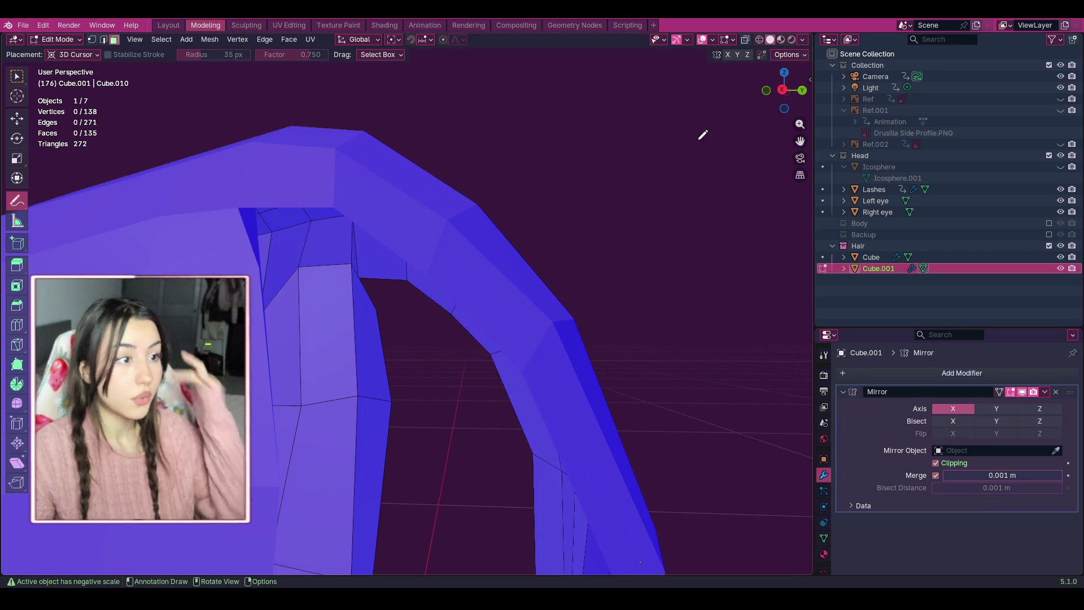
mouse_move(798, 93)
left_mouse_down()
mouse_move(120, 162)
mouse_move(529, 178)
left_mouse_up()
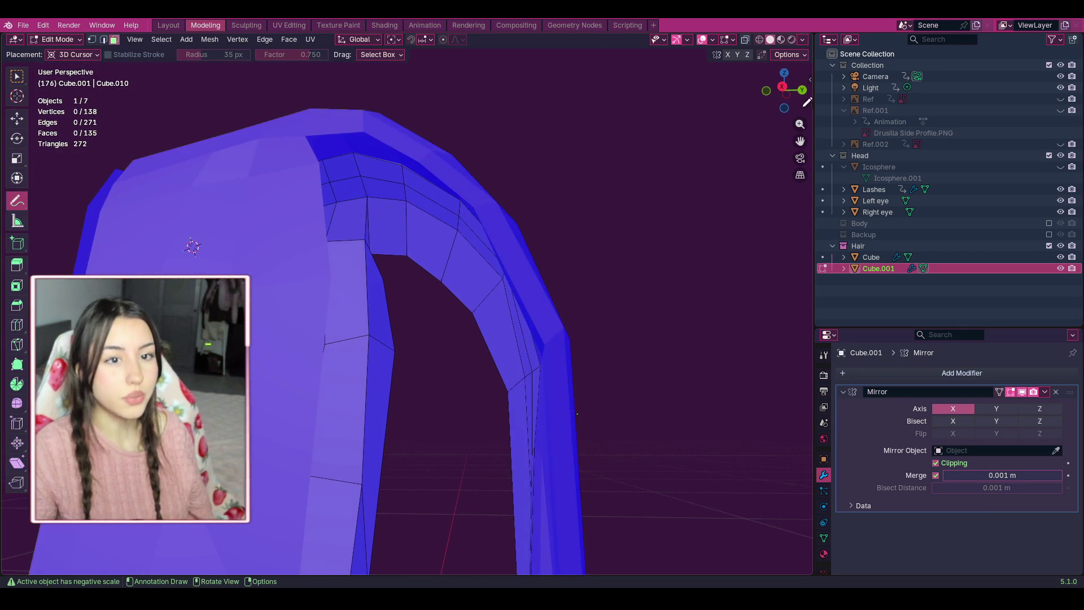
mouse_move(786, 90)
left_mouse_down()
mouse_move(806, 110)
mouse_move(618, 93)
left_mouse_up()
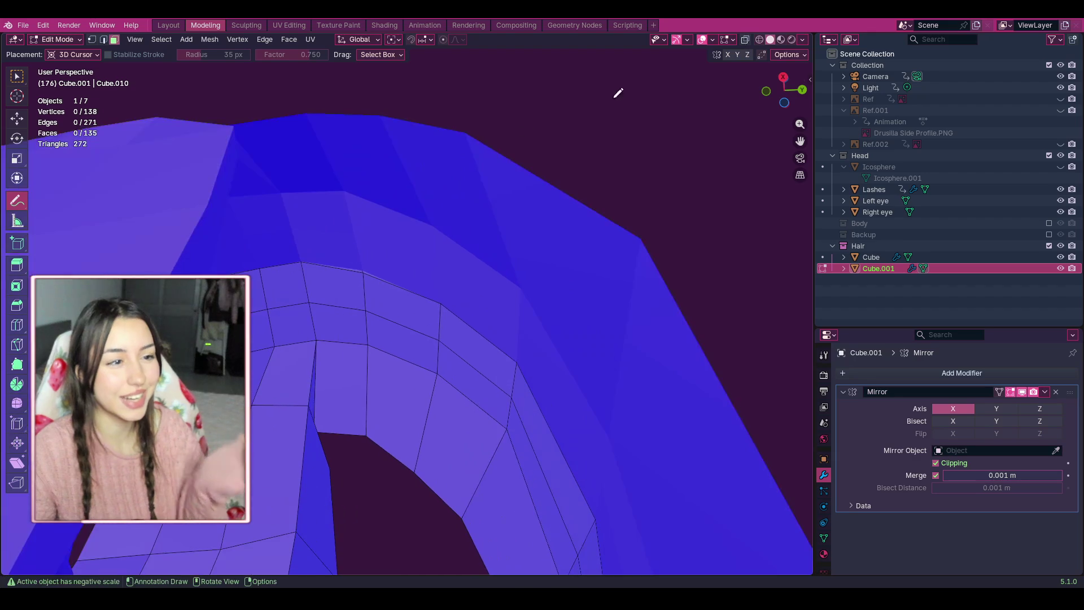
left_click_drag(788, 90, 791, 95)
left_click_drag(799, 140, 799, 187)
left_click_drag(786, 93, 774, 102)
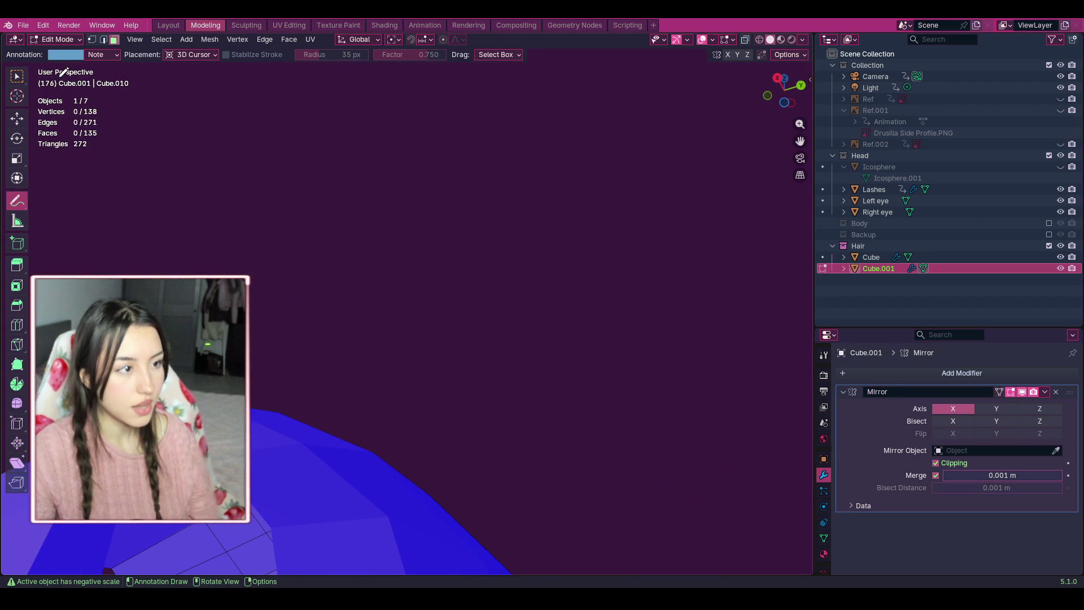
key("shift+space")
key("g")
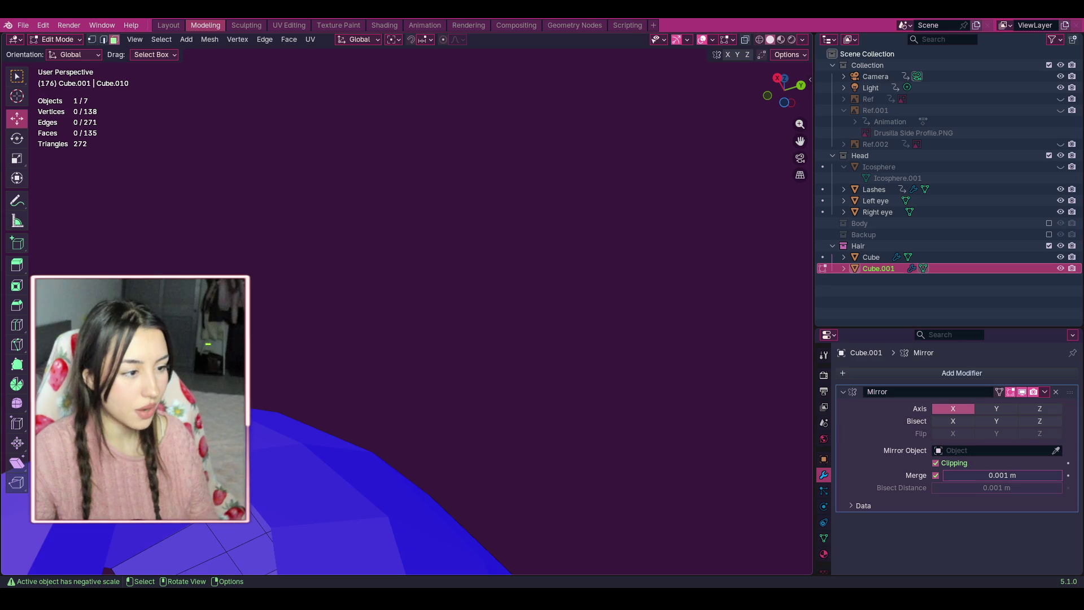
left_click_drag(799, 141, 344, 189)
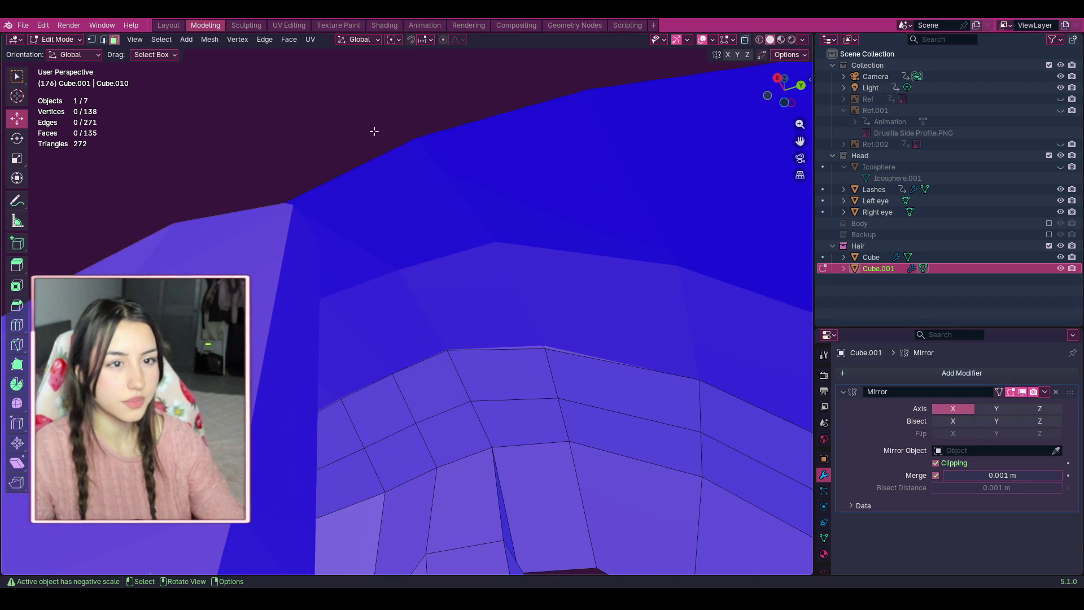
key("2")
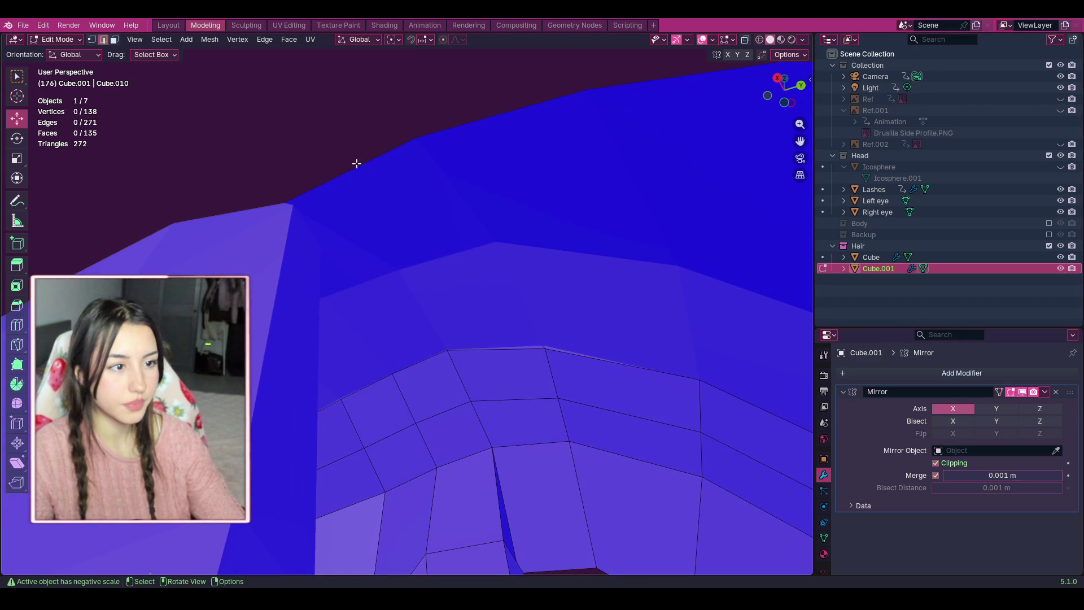
left_click_drag(783, 90, 772, 164)
scroll(665, 233, "up", 5)
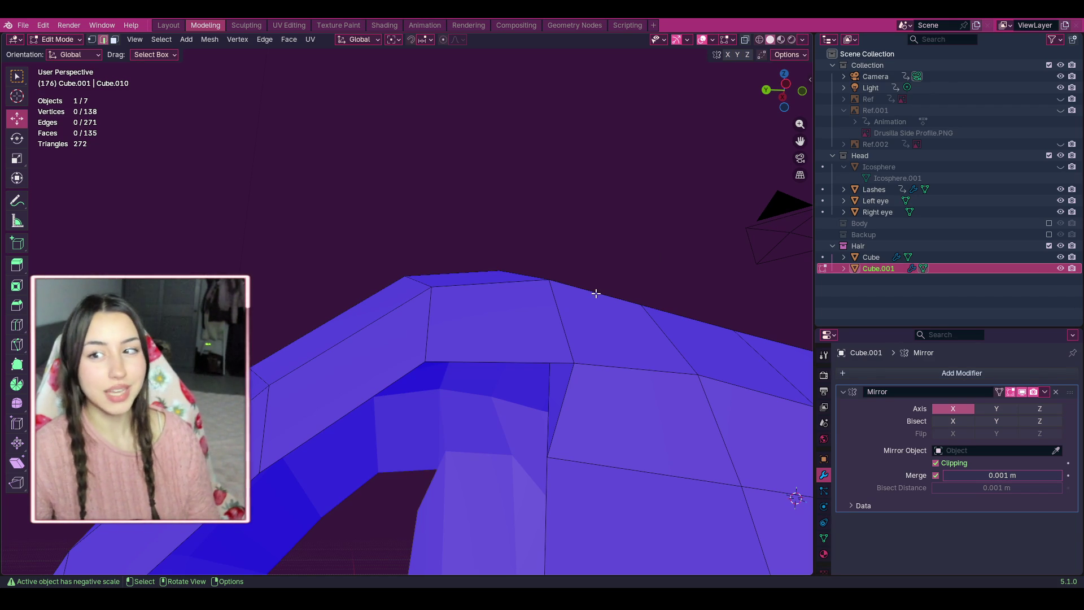
middle_click_drag(596, 292, 677, 234)
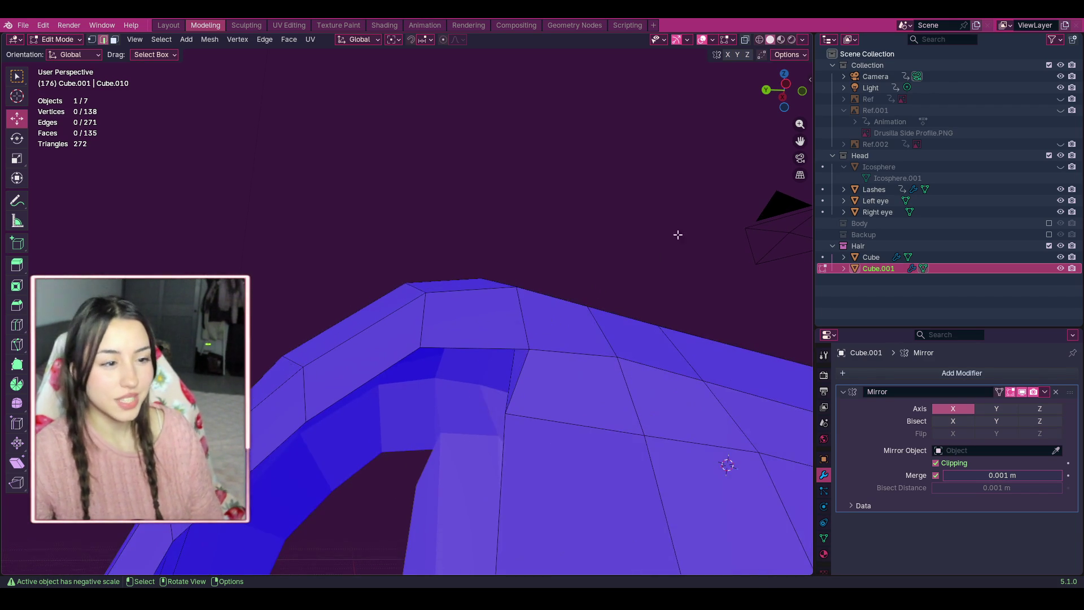
mouse_move(799, 97)
left_mouse_down()
mouse_move(802, 89)
mouse_move(793, 99)
left_mouse_up()
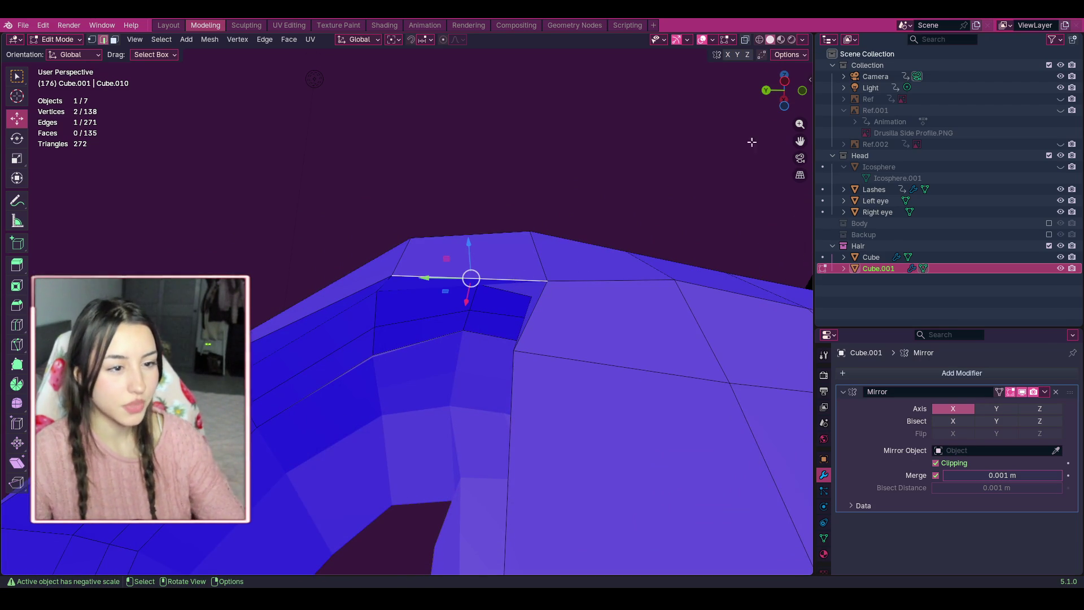
left_click_drag(783, 113, 786, 90)
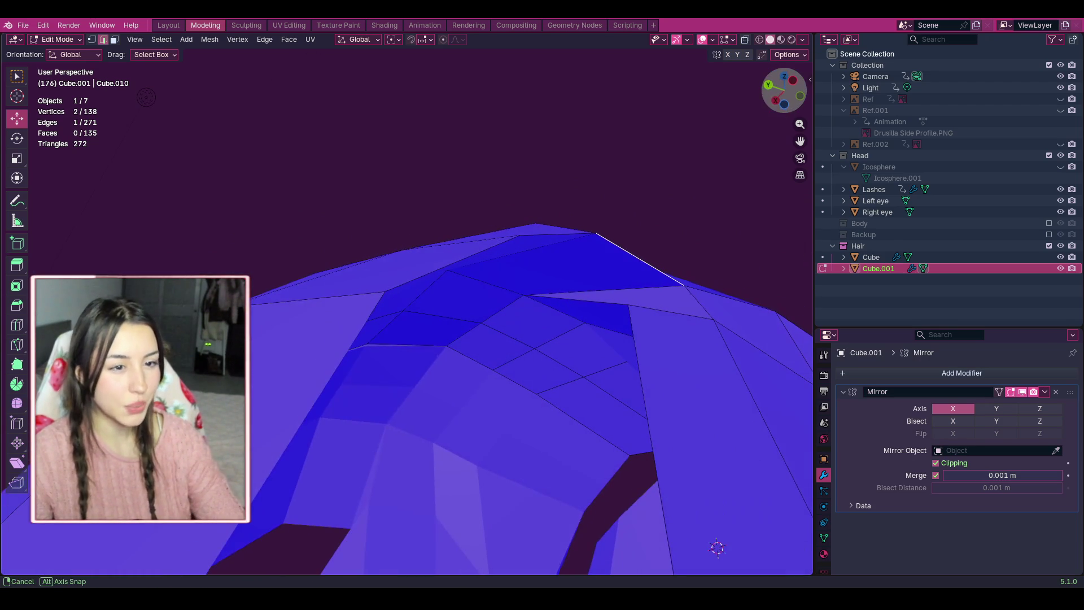
left_click(644, 305)
left_click(610, 302)
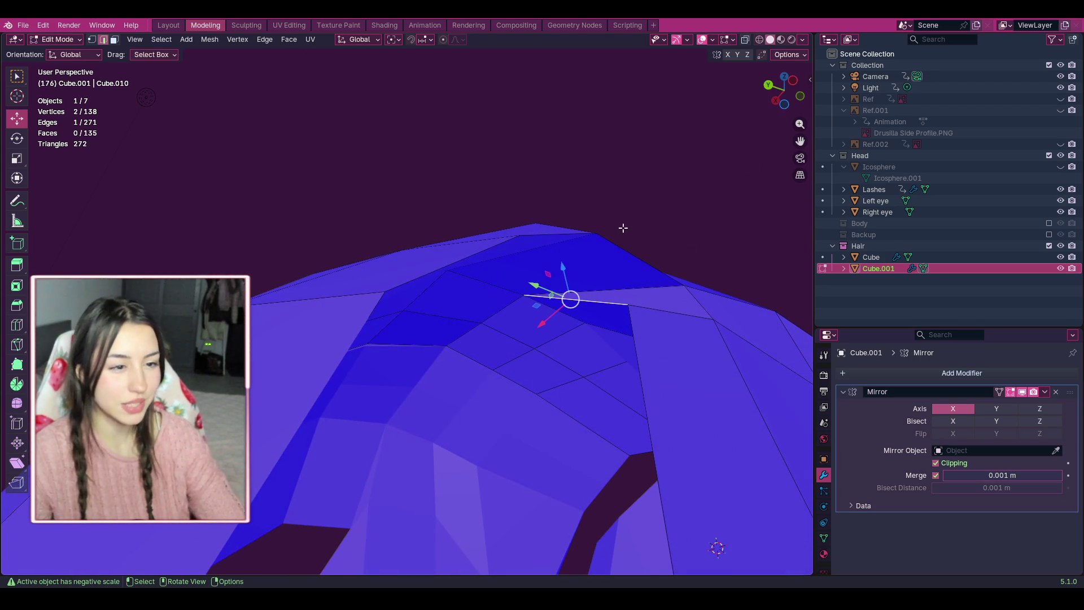
mouse_move(786, 89)
left_mouse_down()
mouse_move(791, 79)
mouse_move(786, 89)
left_mouse_up()
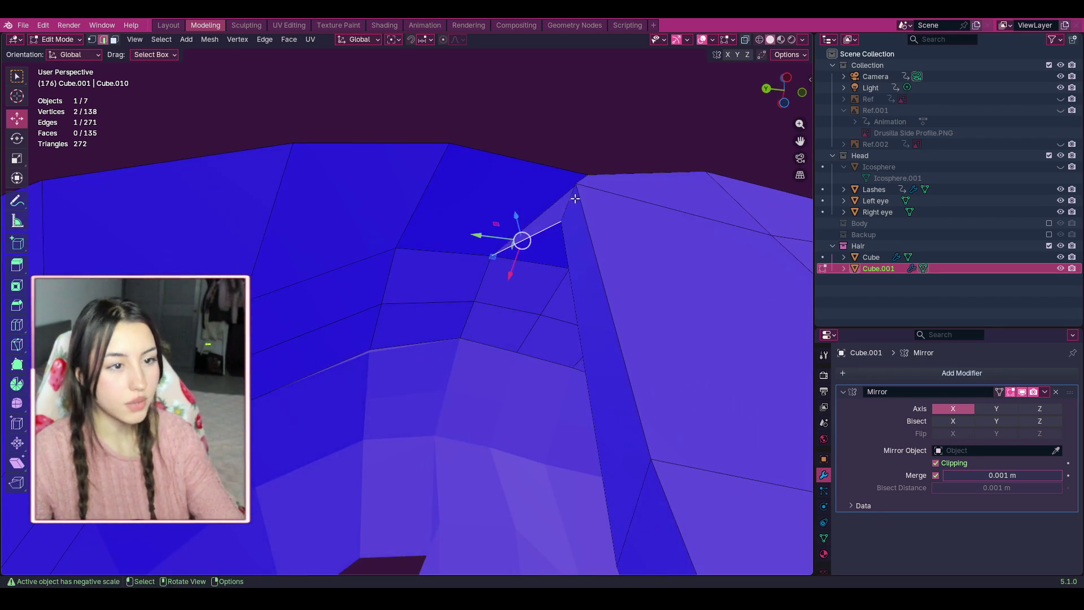
left_click(114, 39)
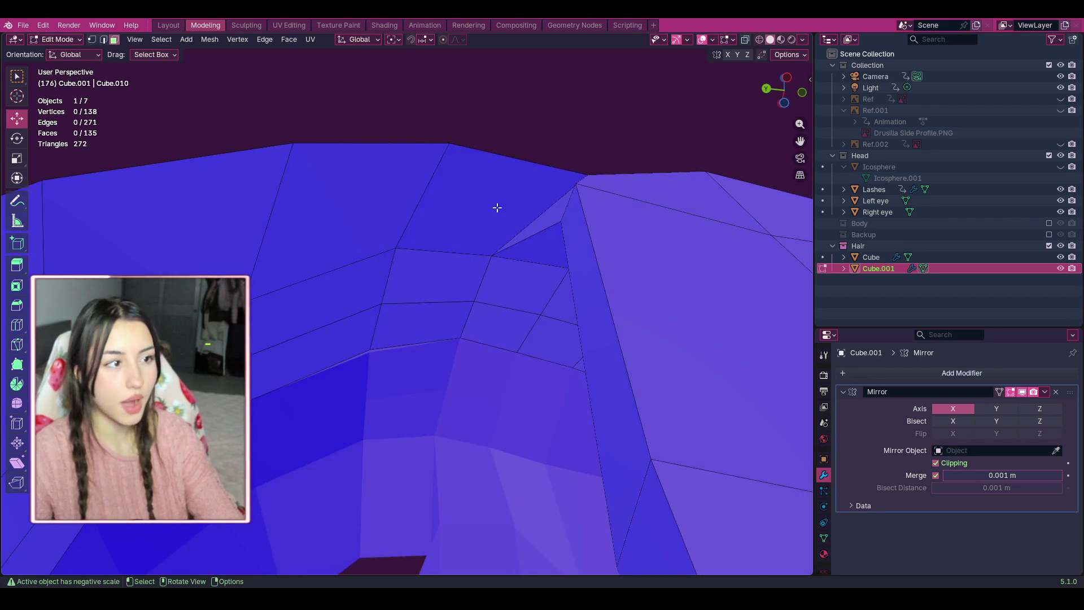
left_click(496, 208)
left_click_drag(784, 89, 719, 120)
left_click_drag(783, 90, 677, 150)
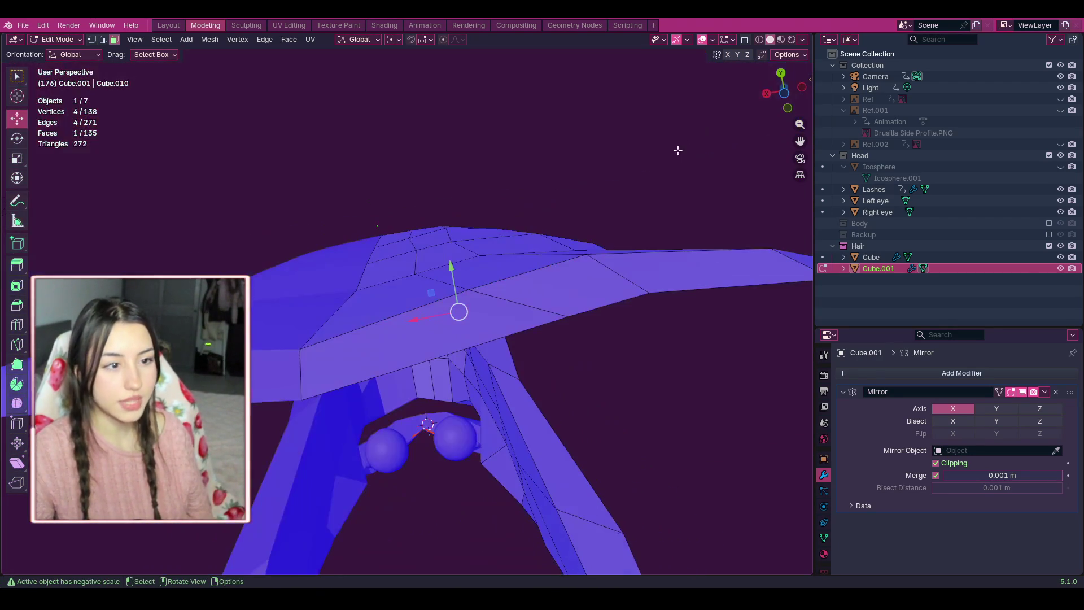
scroll(661, 281, "up", 3)
scroll(643, 288, "down", 4)
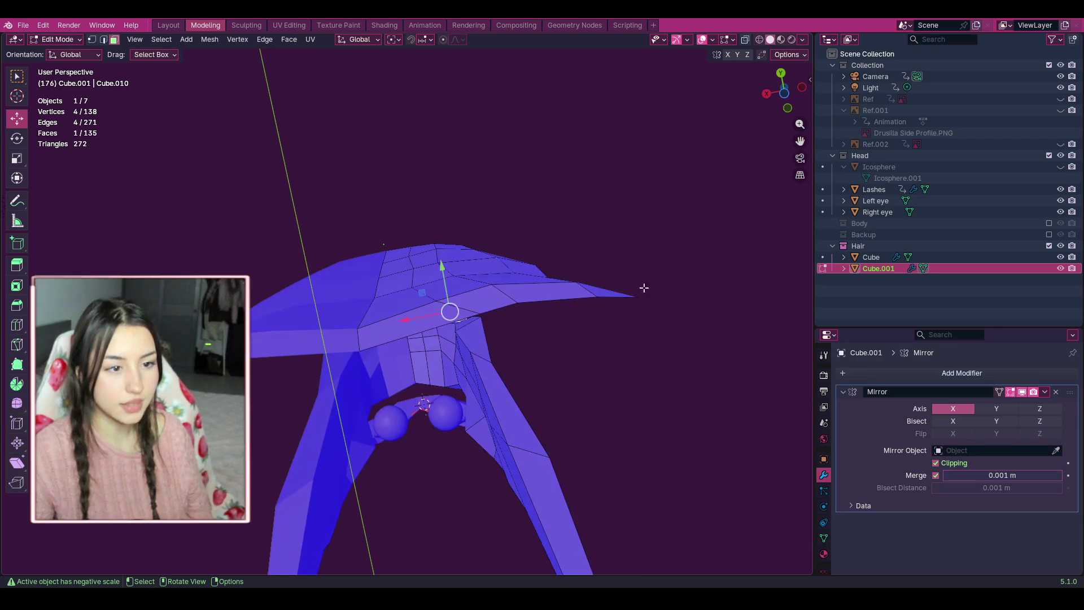
scroll(643, 288, "up", 1)
scroll(643, 288, "down", 1)
mouse_move(778, 97)
left_mouse_down()
mouse_move(759, 232)
mouse_move(771, 234)
mouse_move(784, 93)
left_mouse_up()
left_click(431, 291)
left_click(500, 281)
left_click(540, 147, "shift")
key("e")
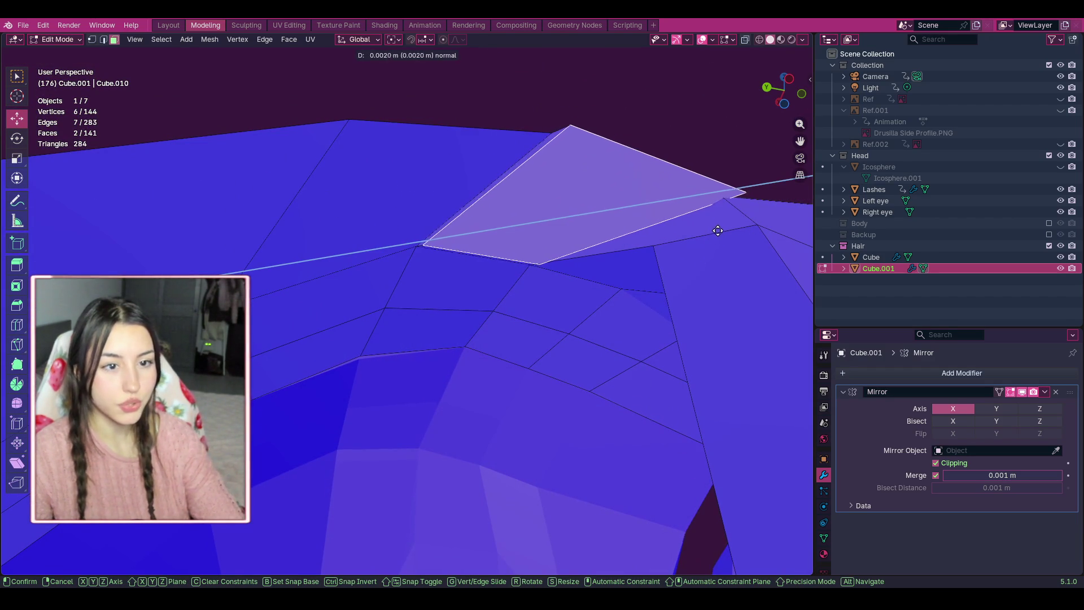
left_click(715, 234)
left_click_drag(782, 92, 765, 136)
scroll(472, 359, "down", 2)
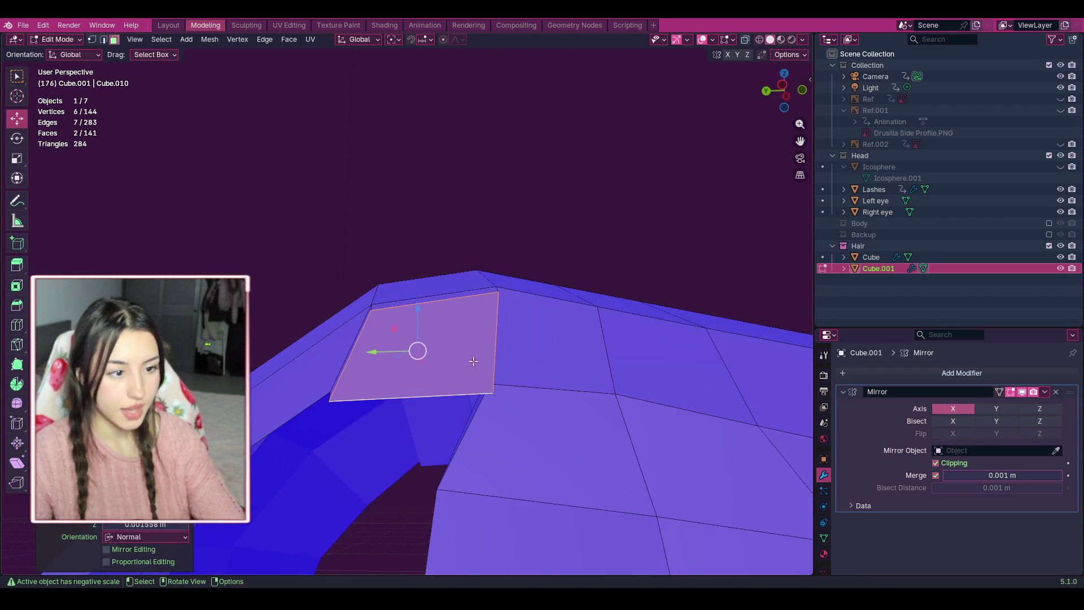
key("g")
left_click(396, 389)
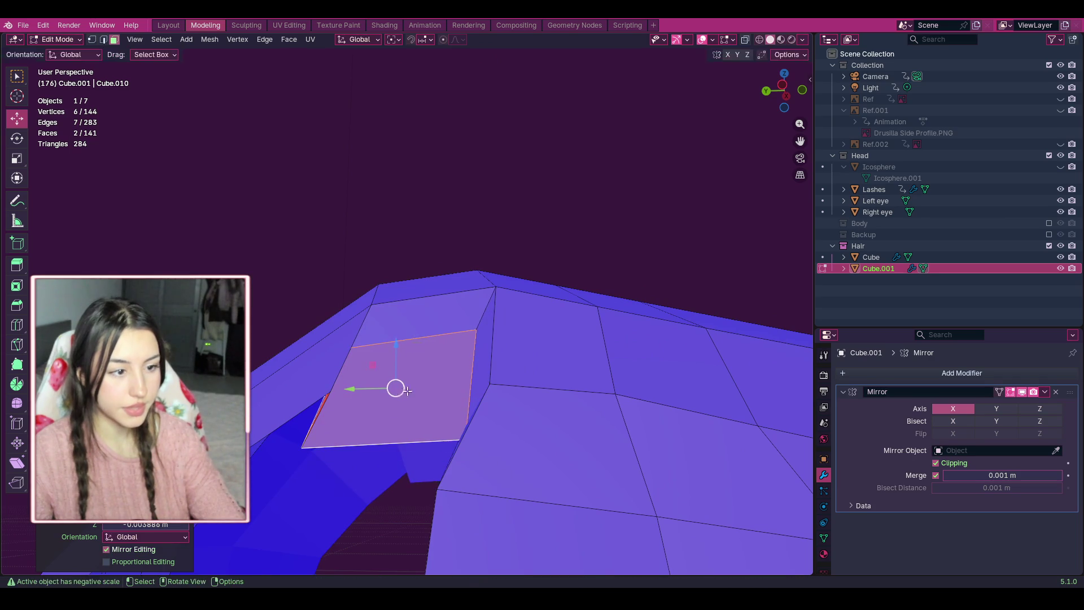
middle_click_drag(395, 384, 664, 205)
mouse_move(786, 92)
left_mouse_down()
mouse_move(779, 107)
mouse_move(752, 111)
left_mouse_up()
left_click(639, 127)
scroll(710, 152, "up", 2)
key("ctrl+z")
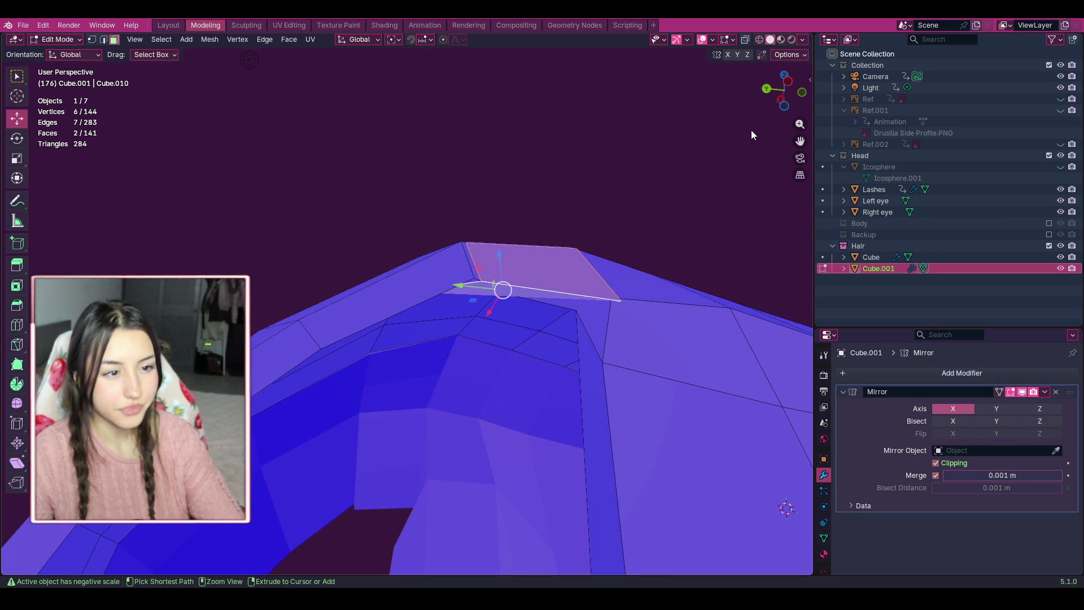
key("x")
left_click(743, 139)
mouse_move(793, 105)
left_mouse_down()
mouse_move(734, 169)
mouse_move(609, 221)
left_mouse_up()
Show the Body collection again and orbit to face the character from the front.
scroll(456, 269, "down", 5)
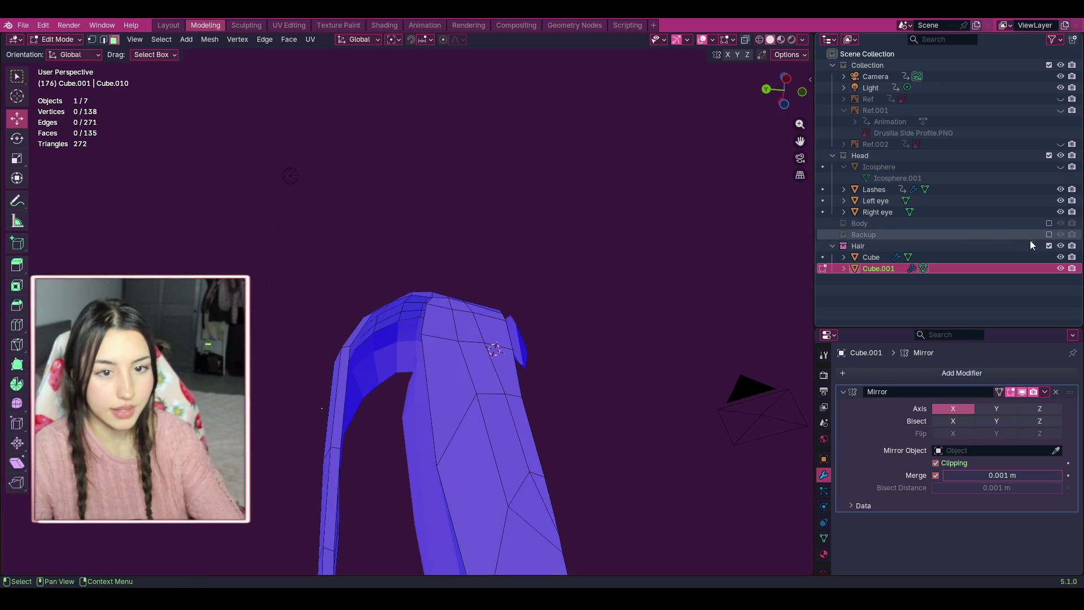
left_click(1048, 223)
scroll(417, 289, "up", 2)
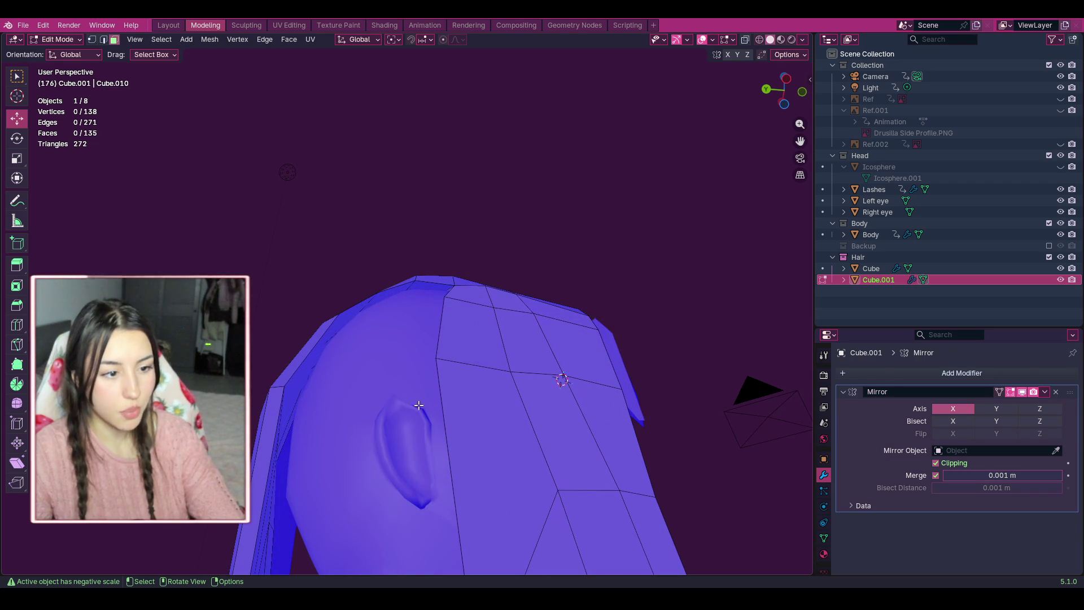
scroll(439, 452, "down", 2)
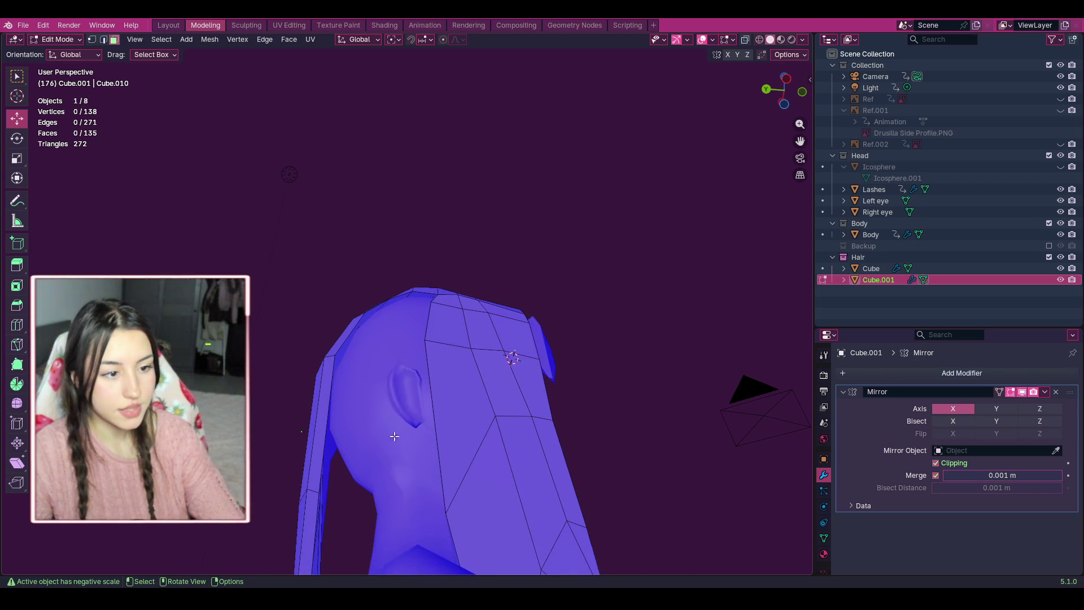
scroll(394, 436, "down", 3)
middle_click_drag(405, 374, 118, 247)
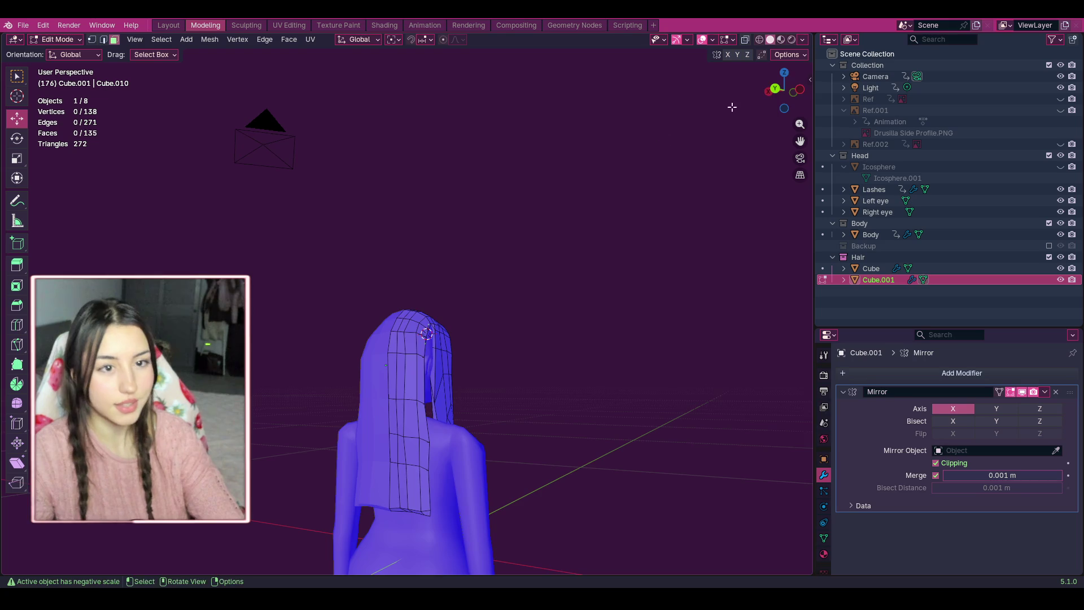
mouse_move(784, 91)
left_mouse_down()
mouse_move(660, 101)
mouse_move(631, 237)
left_mouse_up()
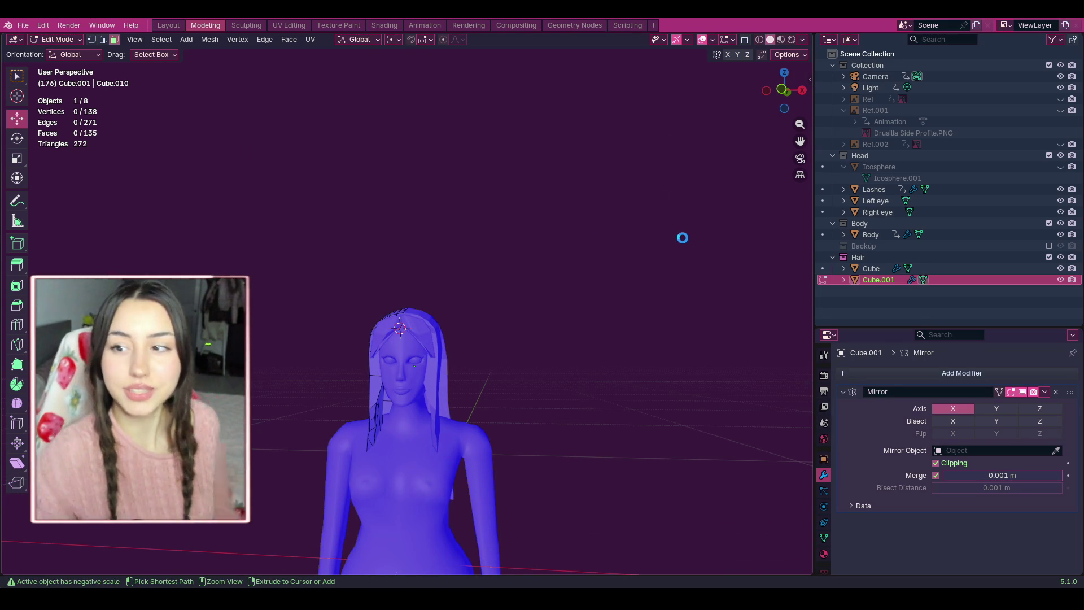
Save Drusilla.blend with Ctrl+S and frame the head.
key("ctrl+s")
scroll(694, 225, "up", 3)
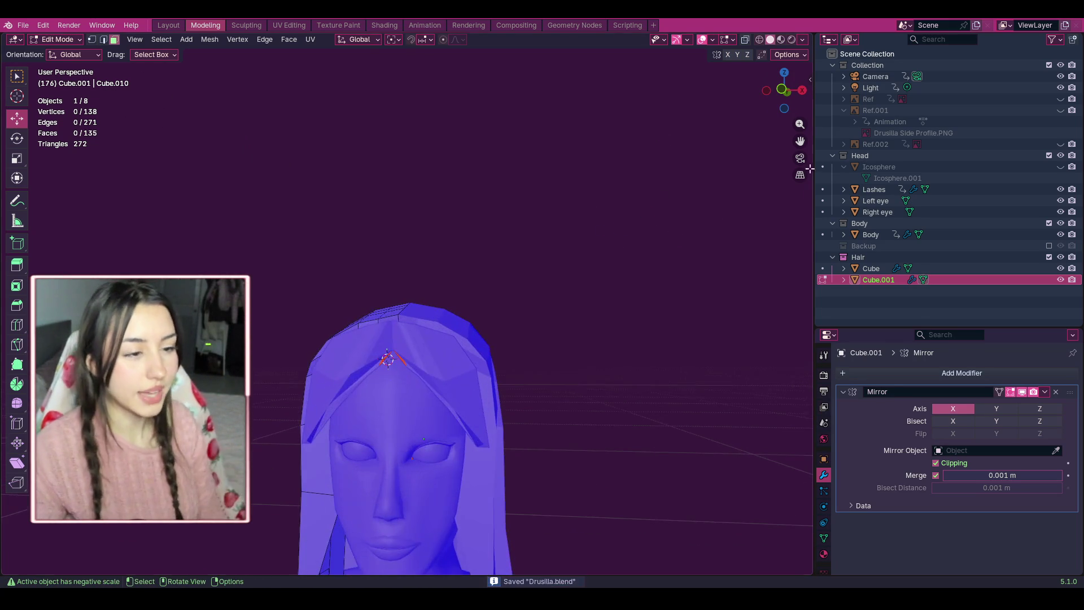
scroll(783, 167, "up", 6)
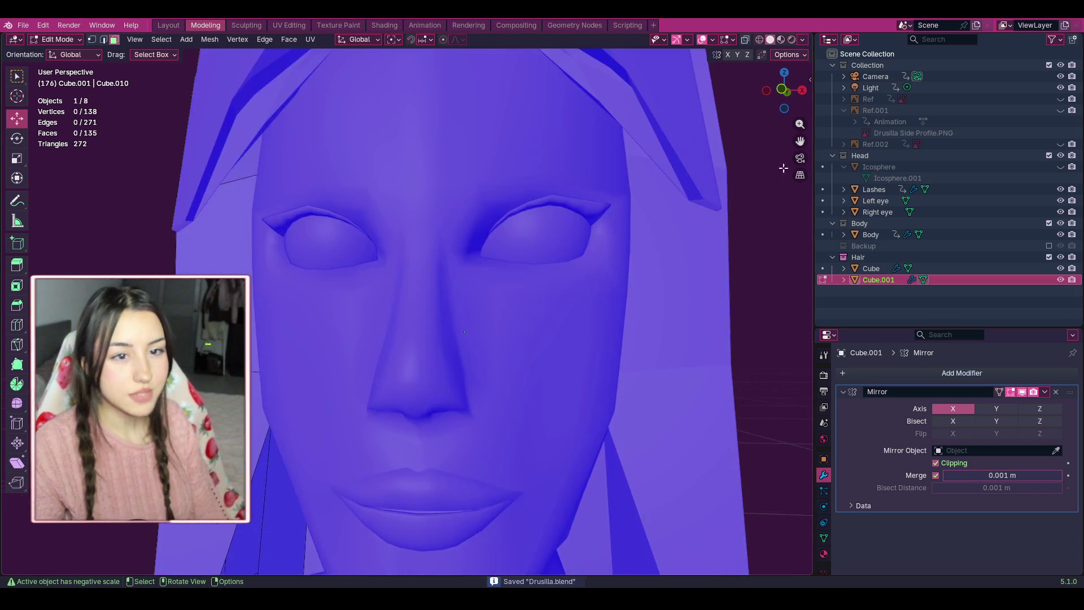
scroll(783, 168, "down", 5)
left_click_drag(799, 141, 799, 143)
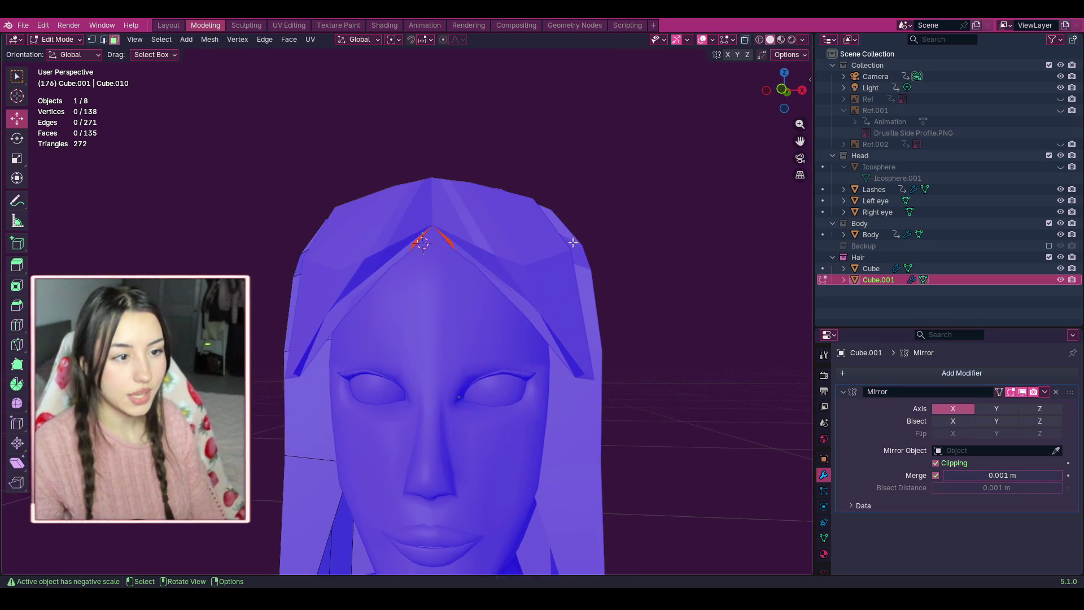
scroll(463, 200, "up", 3)
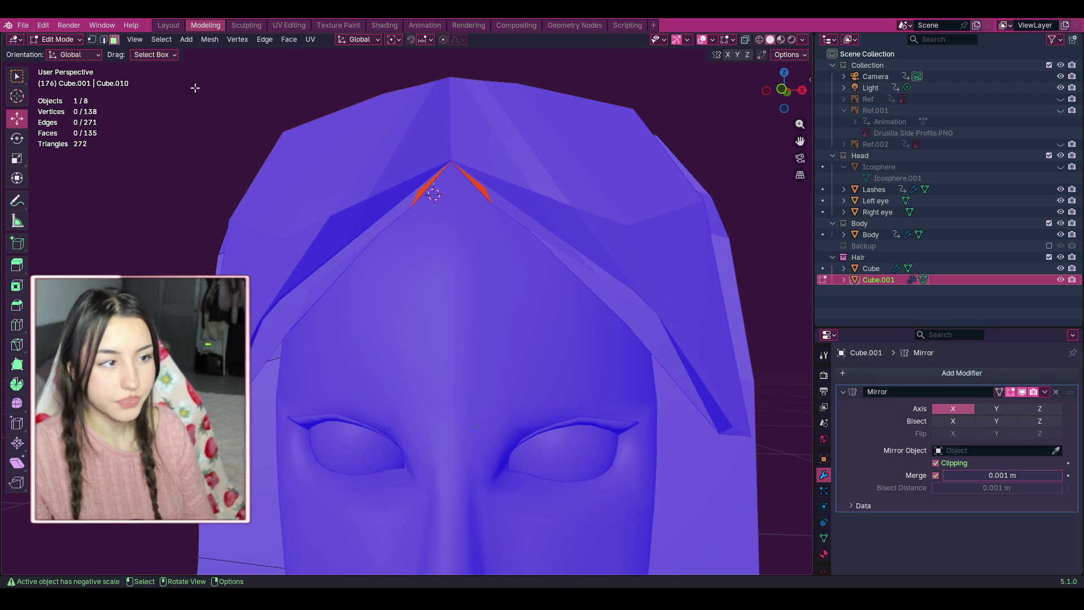
Switch to Object Mode and make the Cube hair object active.
left_click(79, 40)
left_click(79, 56)
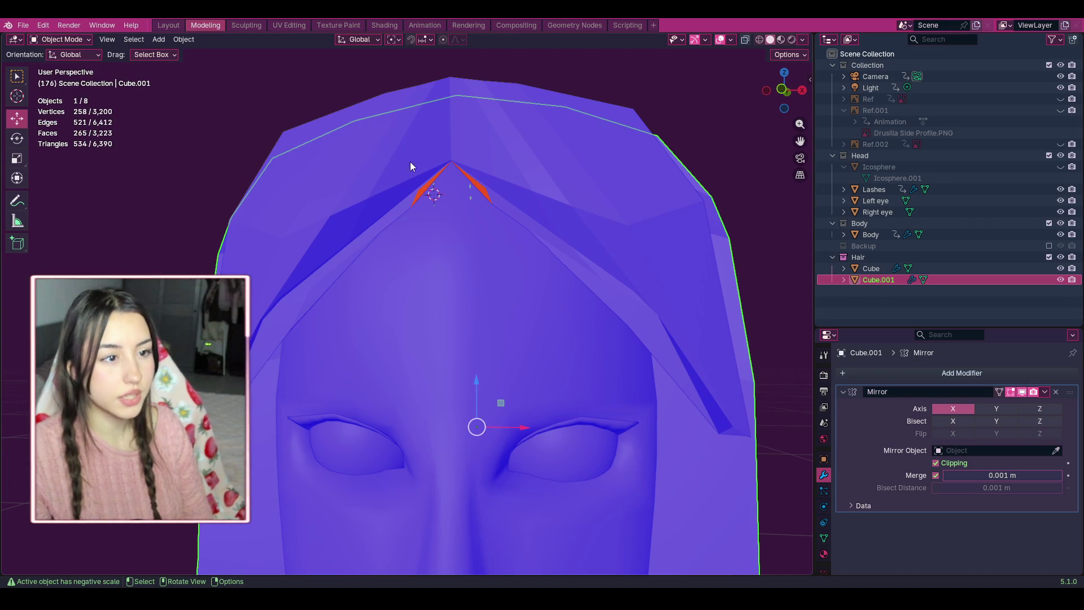
left_click(462, 175)
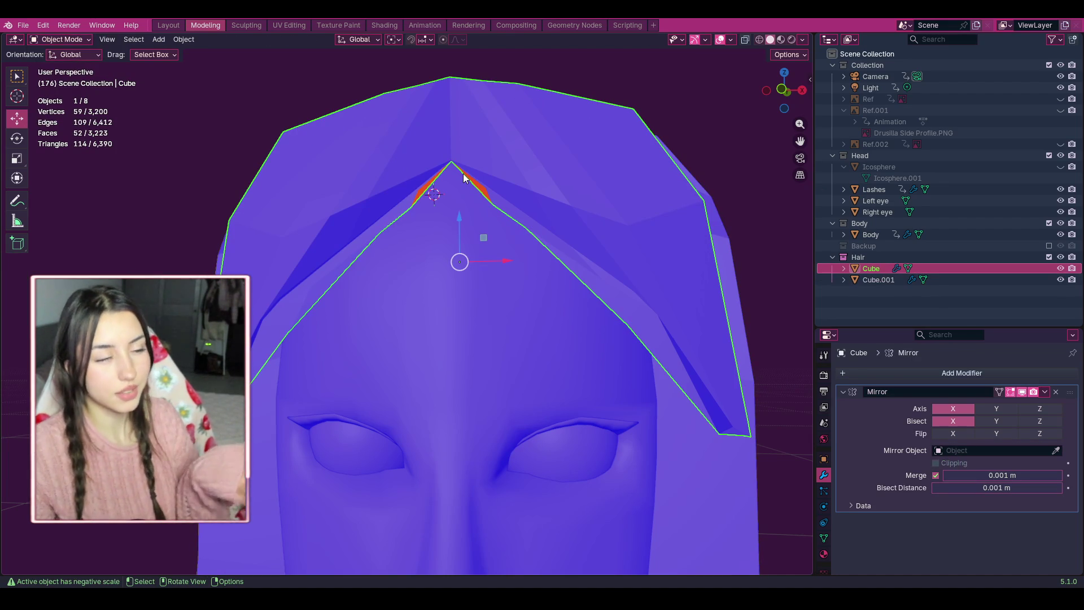
Enter Edit Mode on Cube and try selecting orange faces near the peak, then deselect.
left_click(59, 39)
left_click(70, 69)
scroll(653, 164, "up", 5)
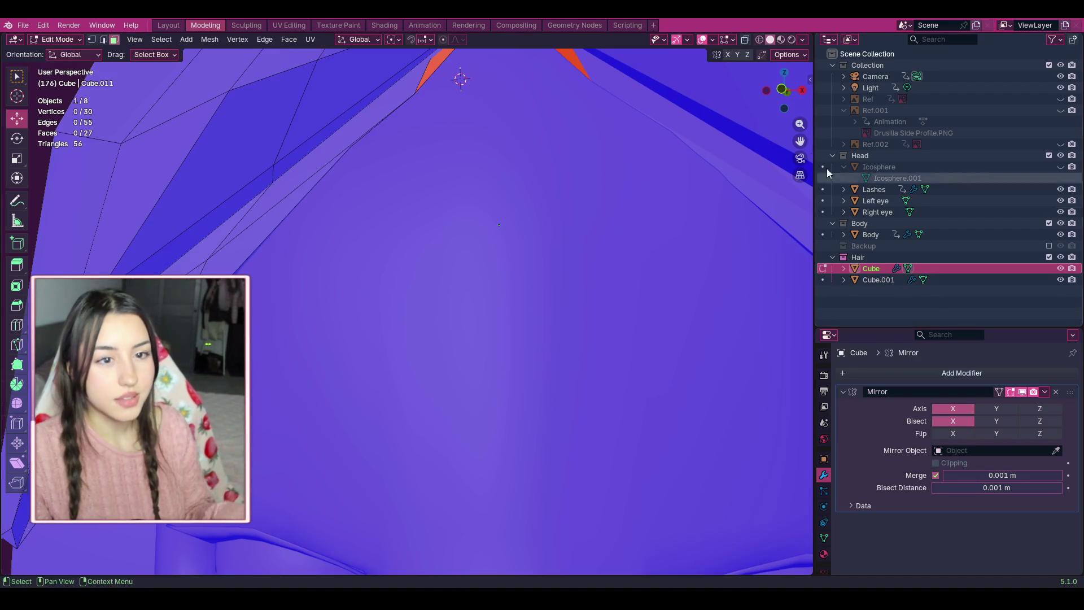
mouse_move(736, 156)
middle_mouse_down()
mouse_move(649, 192)
mouse_move(648, 160)
mouse_move(508, 261)
middle_mouse_up()
scroll(472, 222, "up", 2)
left_click(412, 232)
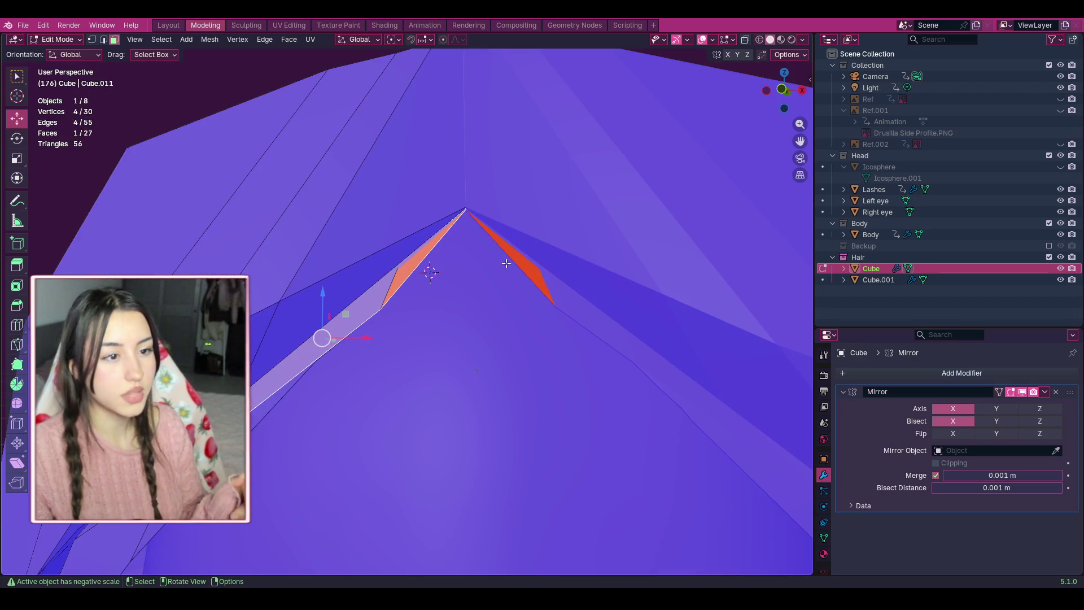
key("alt+a")
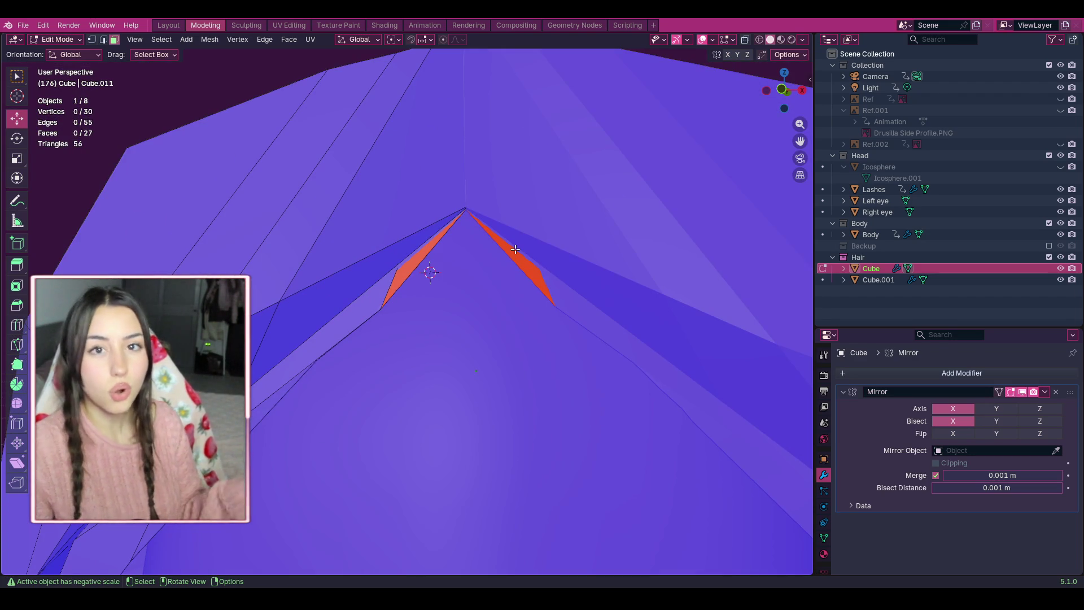
left_click(419, 260)
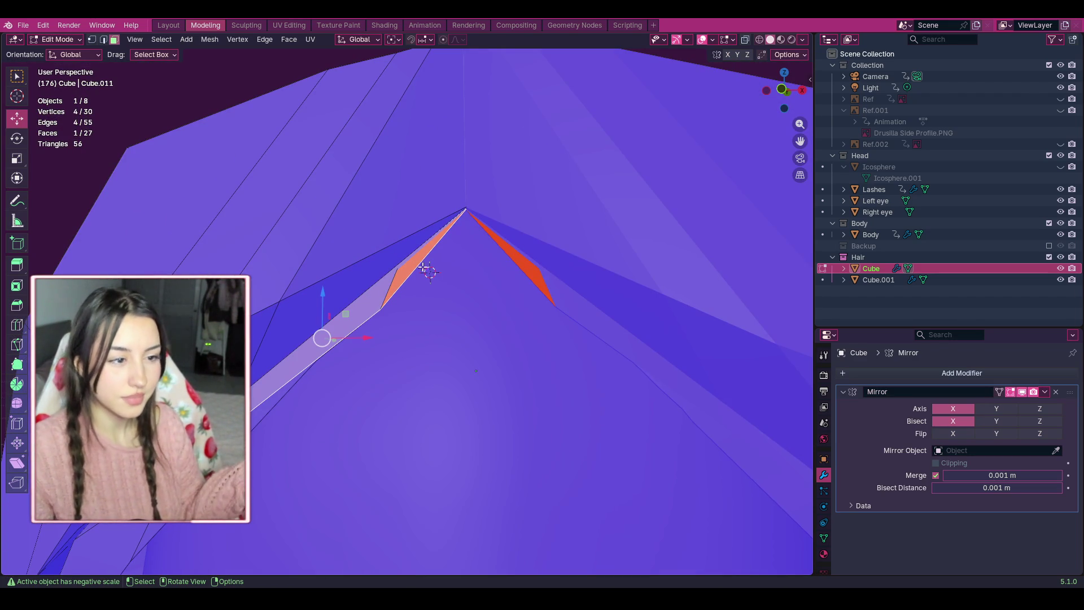
key("alt+a")
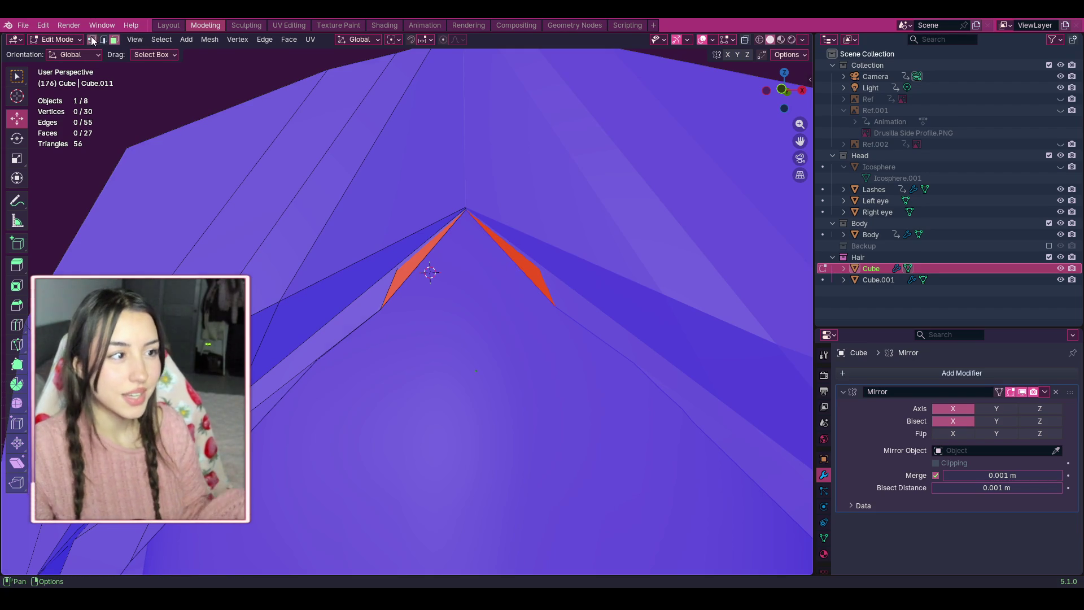
Switch to edge select and select the edges bordering the gap at the front strand.
left_click(92, 40)
scroll(400, 273, "up", 3)
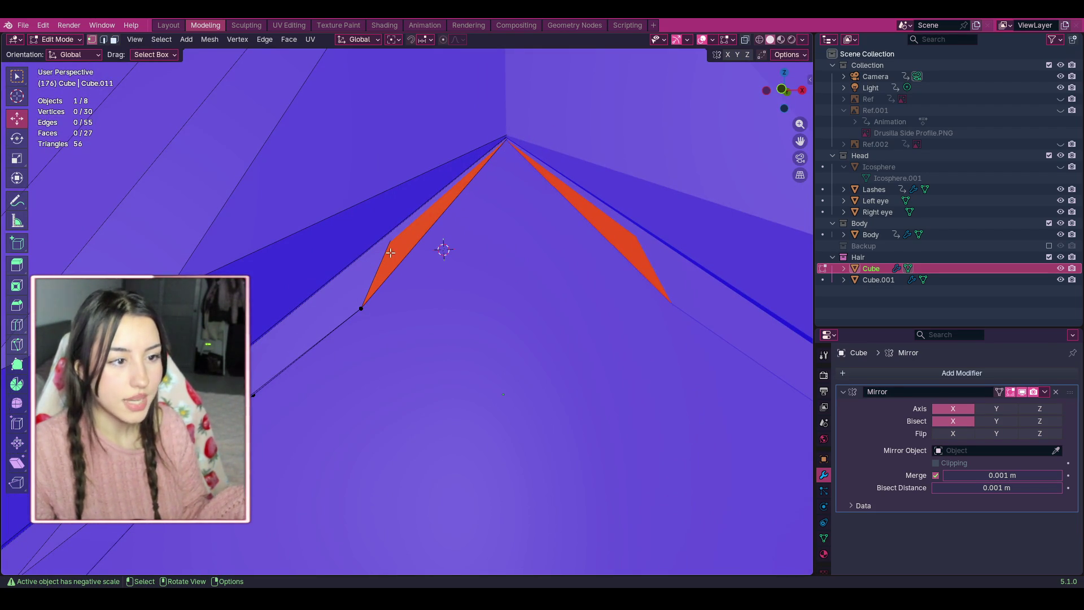
left_click(103, 40)
left_click(405, 229, "alt+shift")
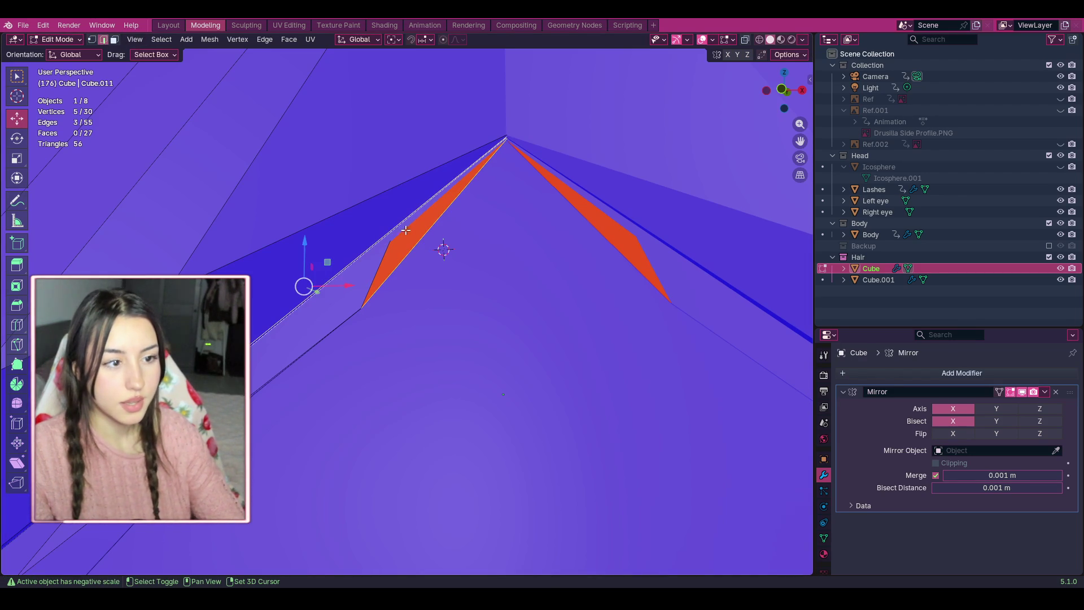
left_click(371, 276)
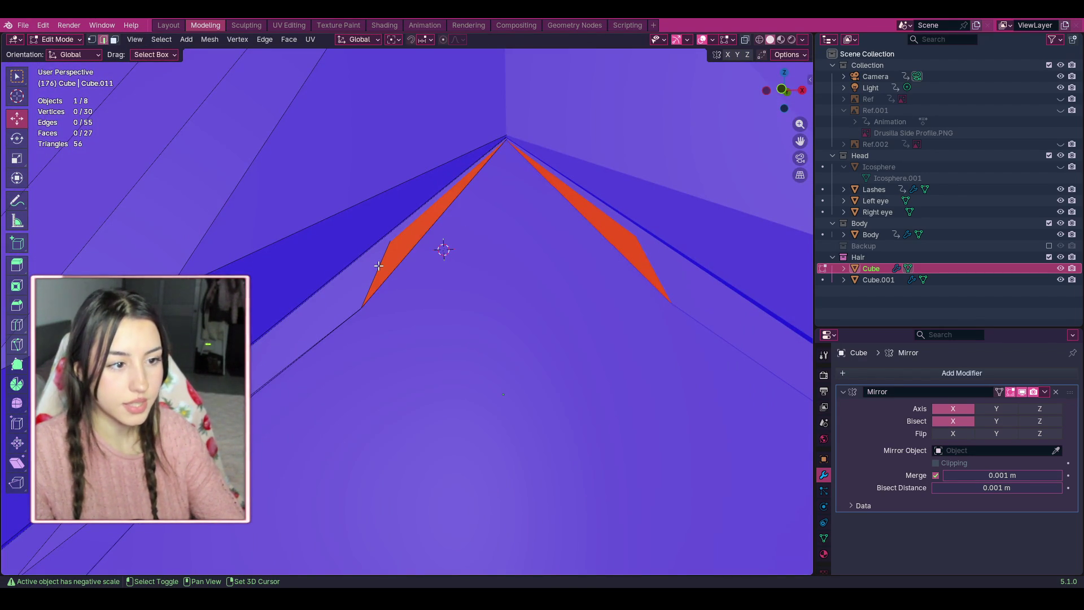
Orbit and pan around the hair mesh to inspect the gap from the front.
mouse_move(784, 91)
left_mouse_down()
mouse_move(789, 144)
mouse_move(771, 213)
left_mouse_up()
scroll(757, 209, "down", 5)
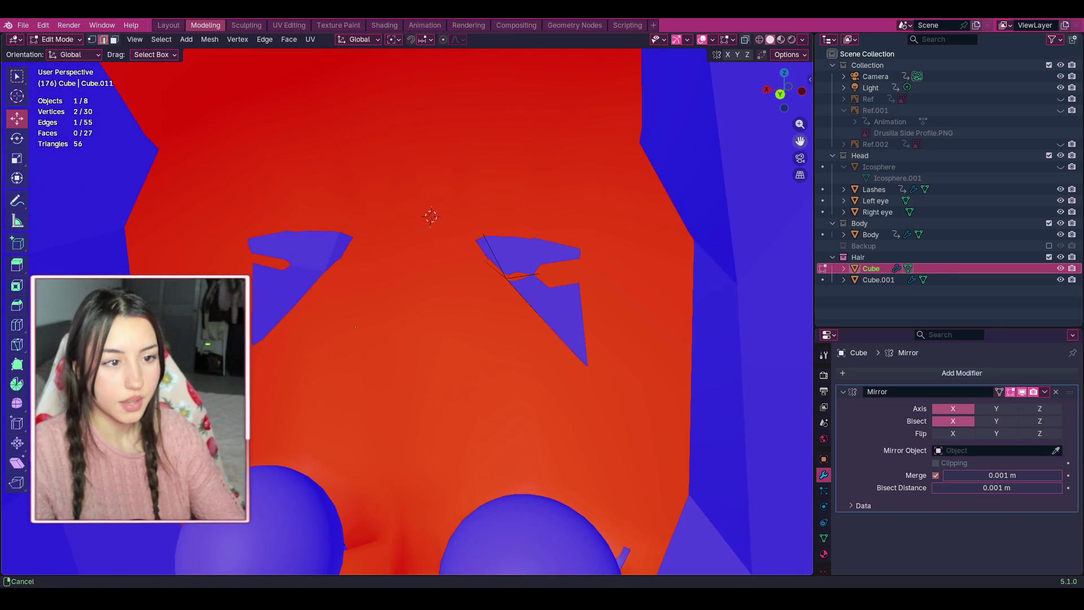
scroll(676, 137, "up", 2)
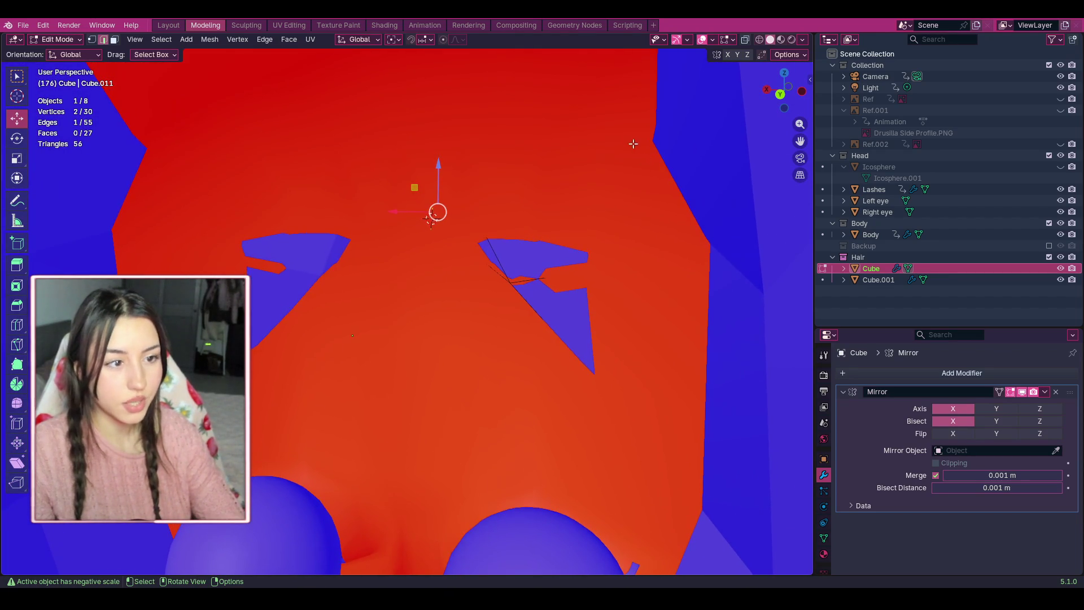
left_click_drag(799, 138, 797, 181)
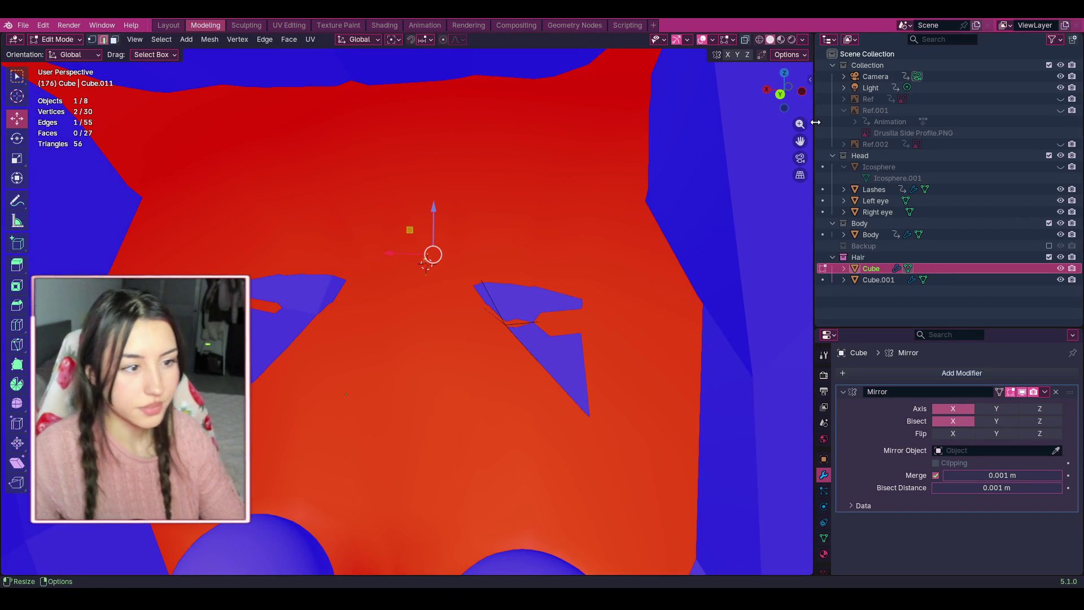
mouse_move(779, 92)
left_mouse_down()
mouse_move(787, 97)
mouse_move(489, 228)
mouse_move(519, 208)
left_mouse_up()
scroll(542, 194, "up", 6)
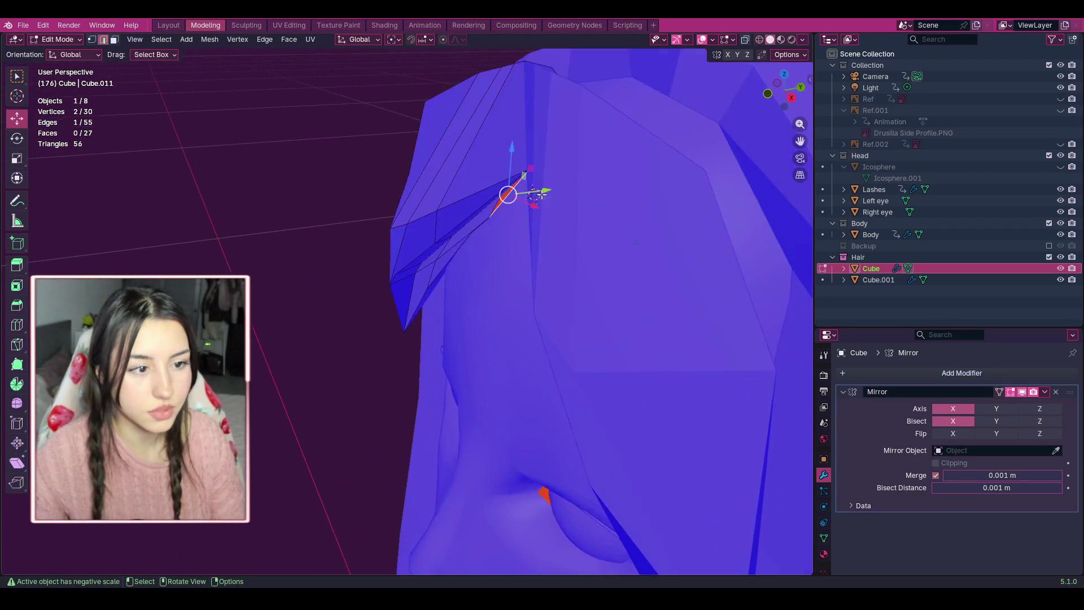
left_click_drag(784, 108, 762, 103)
scroll(799, 152, "up", 5)
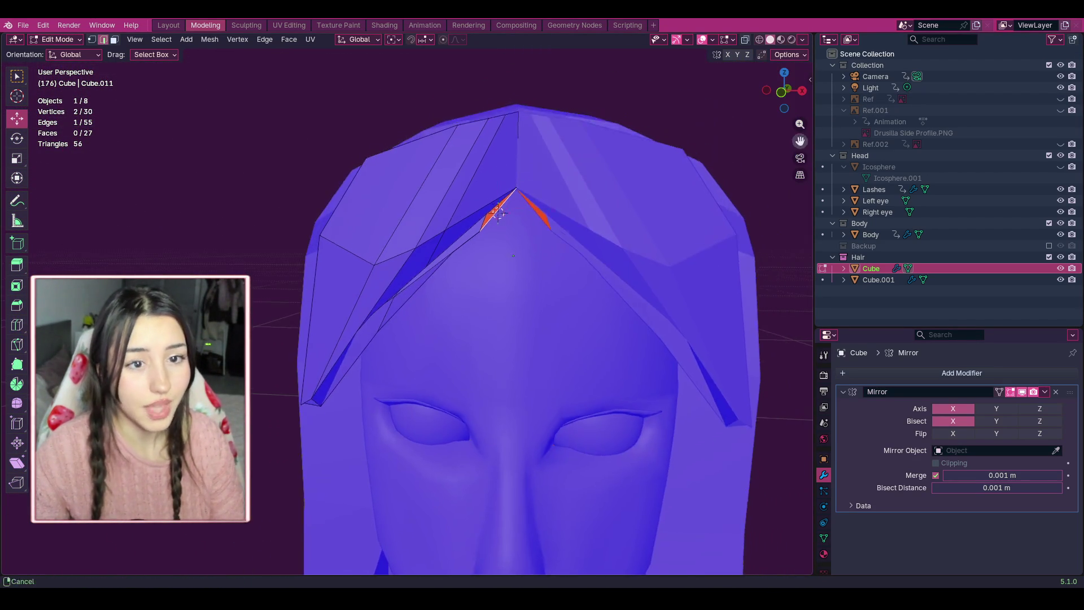
Zoom in on both mirrored front strands to check the selection along the gap.
mouse_move(798, 140)
left_mouse_down()
mouse_move(706, 186)
mouse_move(629, 282)
left_mouse_up()
scroll(549, 178, "up", 3)
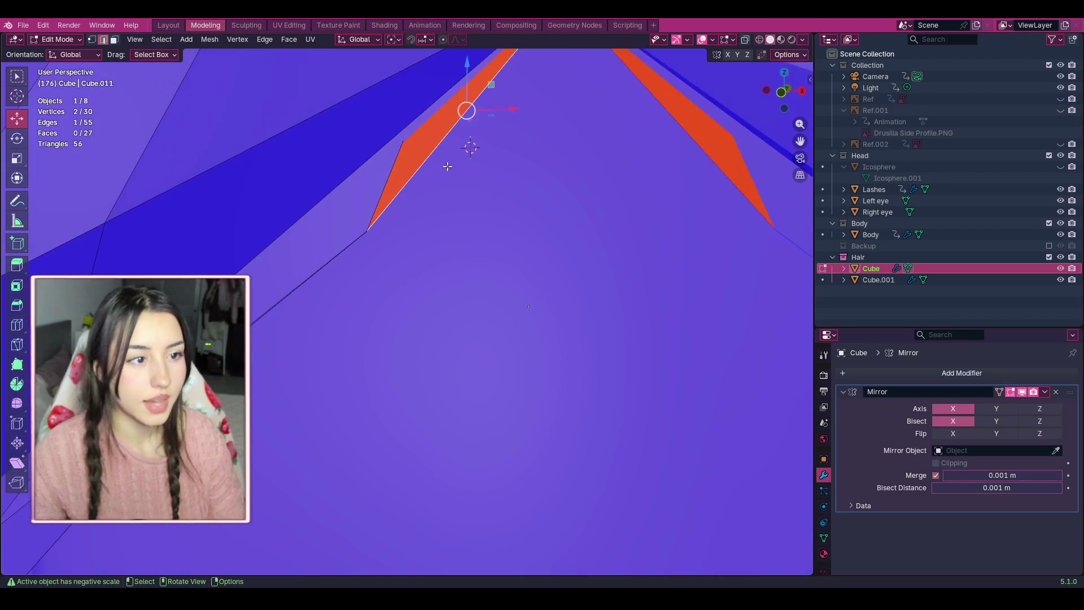
scroll(406, 143, "up", 1)
scroll(407, 143, "up", 1)
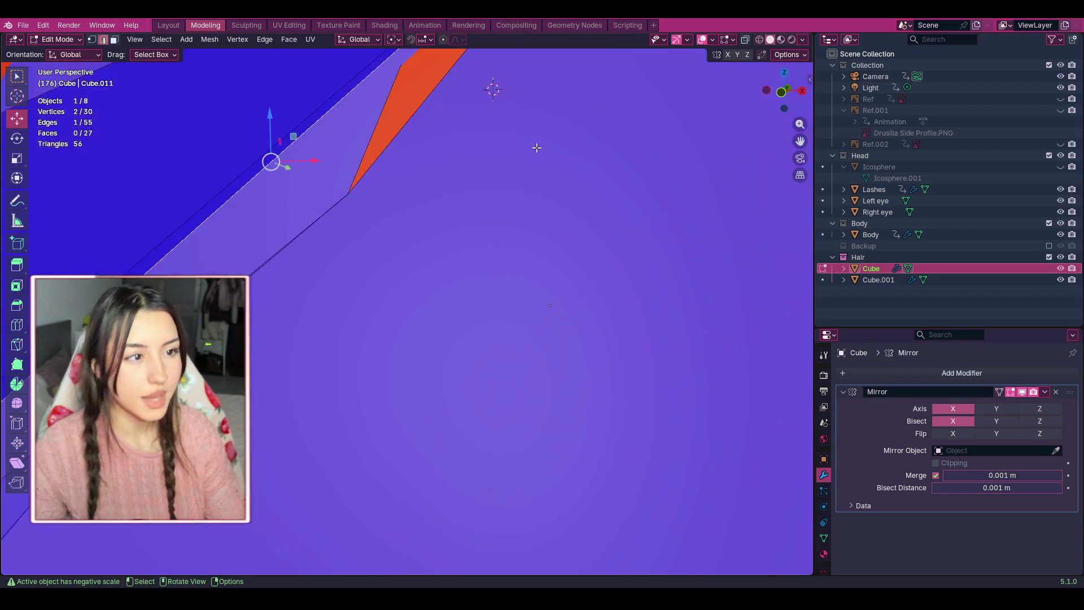
mouse_move(800, 141)
left_mouse_down()
mouse_move(831, 216)
mouse_move(671, 174)
left_mouse_up()
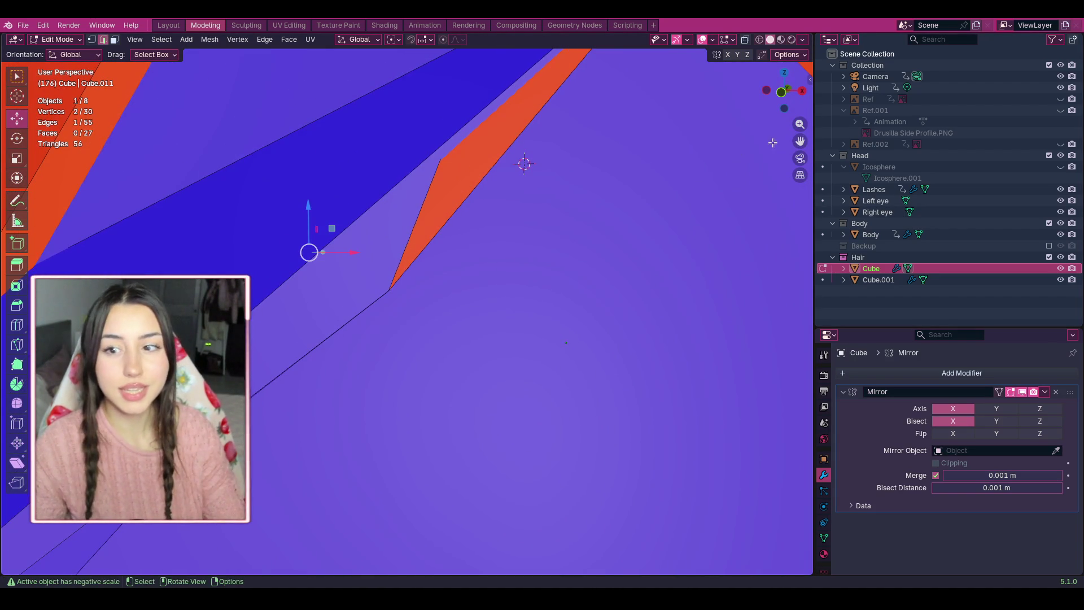
scroll(612, 179, "up", 1)
scroll(421, 166, "down", 3)
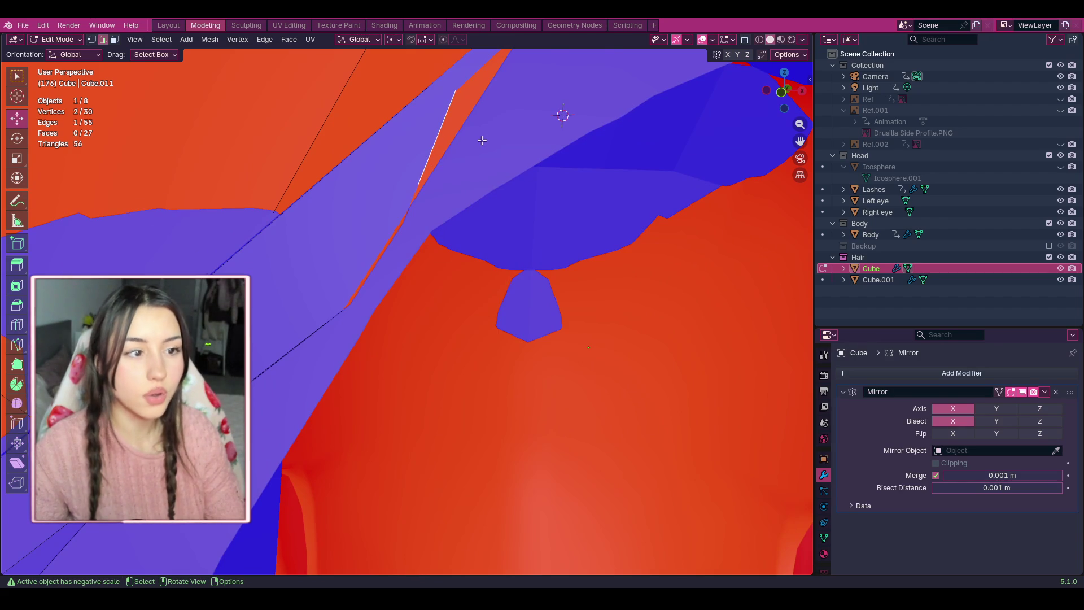
scroll(482, 140, "up", 3)
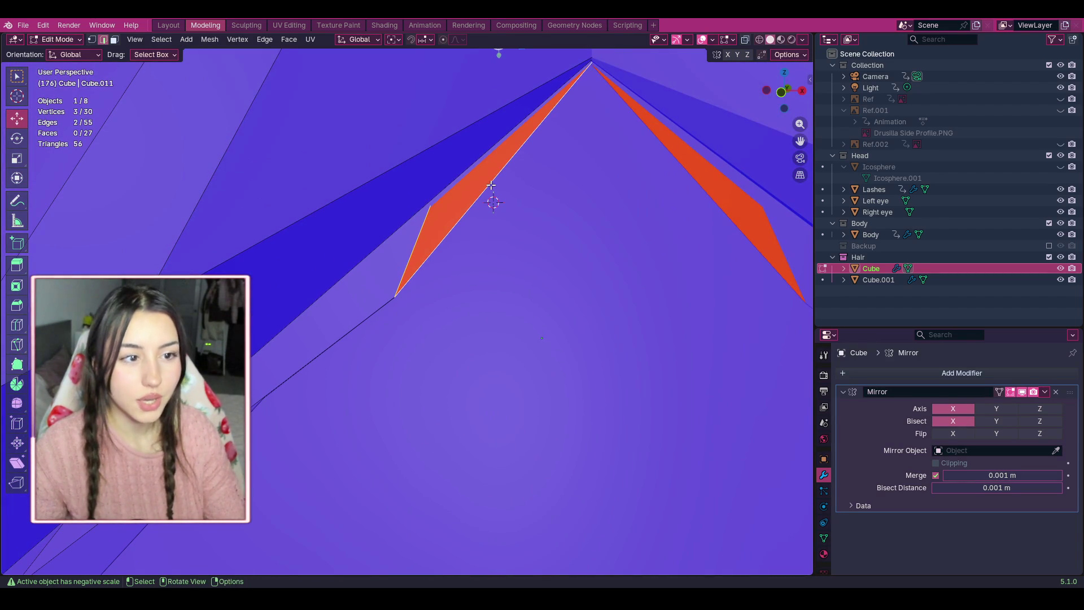
Fill a new face across the three selected vertices, dismissing the Edge menu unused.
key("f")
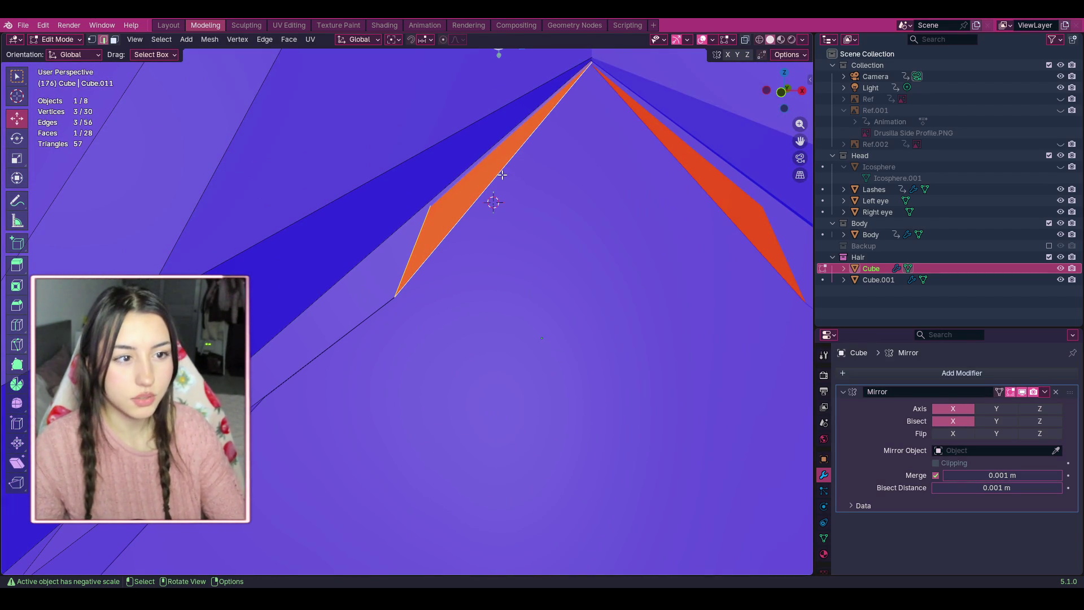
key("ctrl+e")
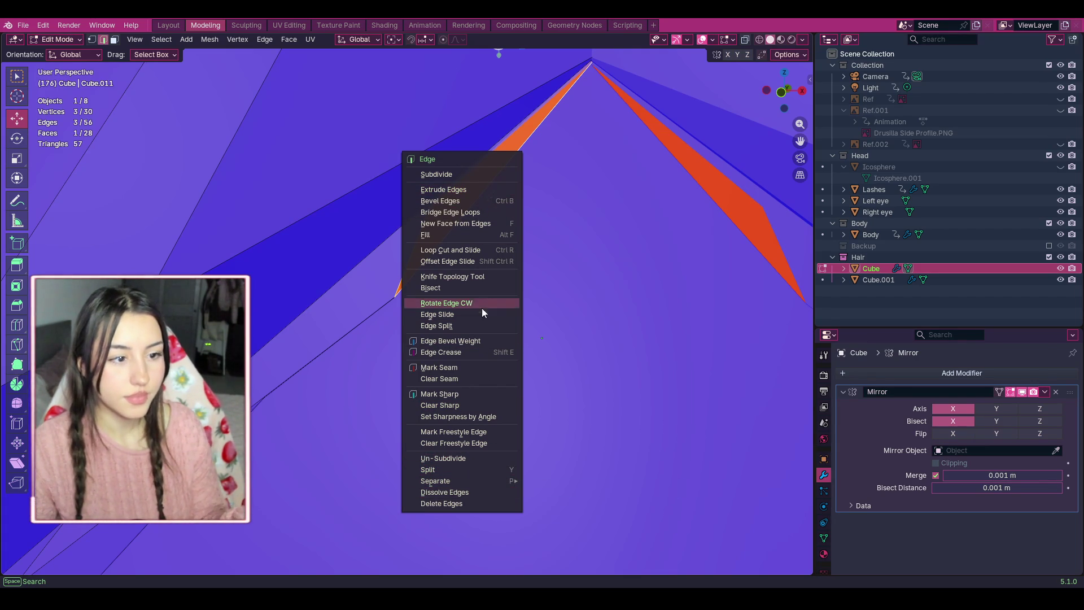
left_click(615, 496)
Orbit and zoom to inspect the new fringe face, selecting an edge beside it.
scroll(480, 161, "up", 3)
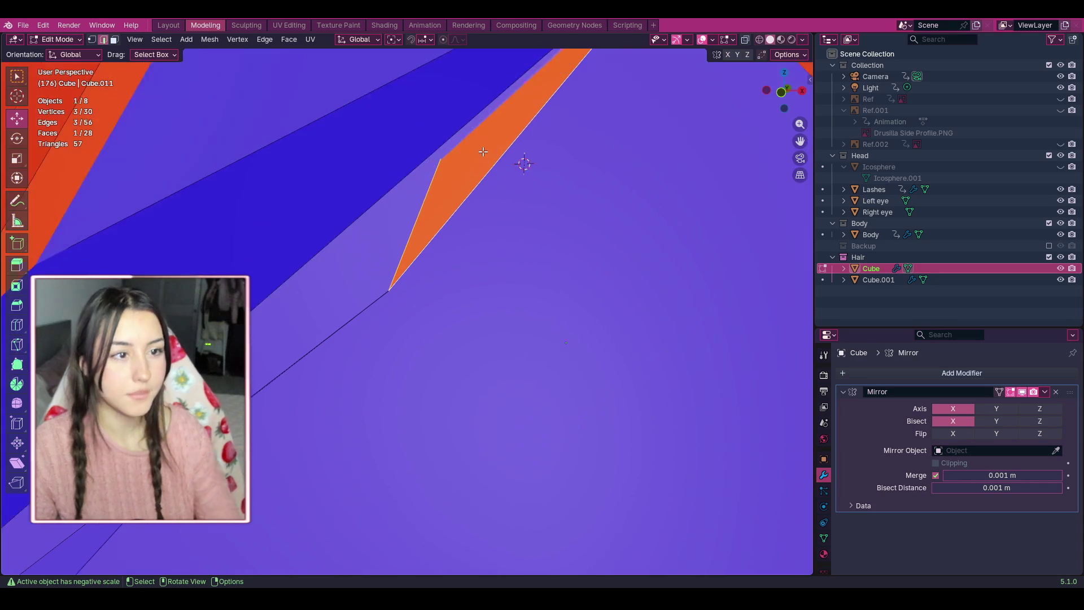
mouse_move(800, 140)
left_mouse_down()
mouse_move(756, 237)
mouse_move(790, 140)
left_mouse_up()
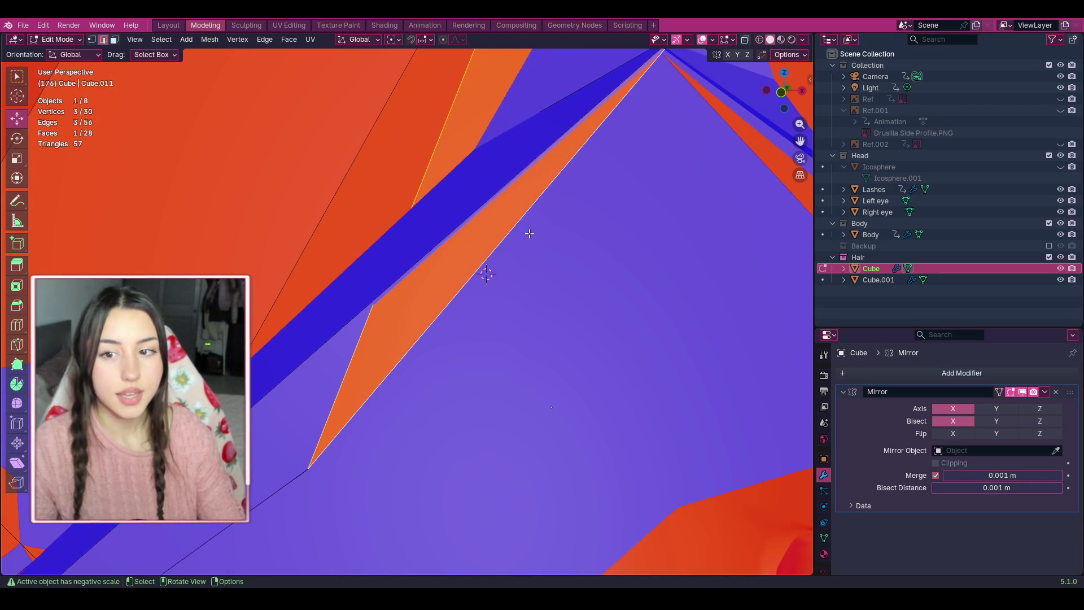
scroll(513, 235, "down", 2)
scroll(491, 242, "up", 2)
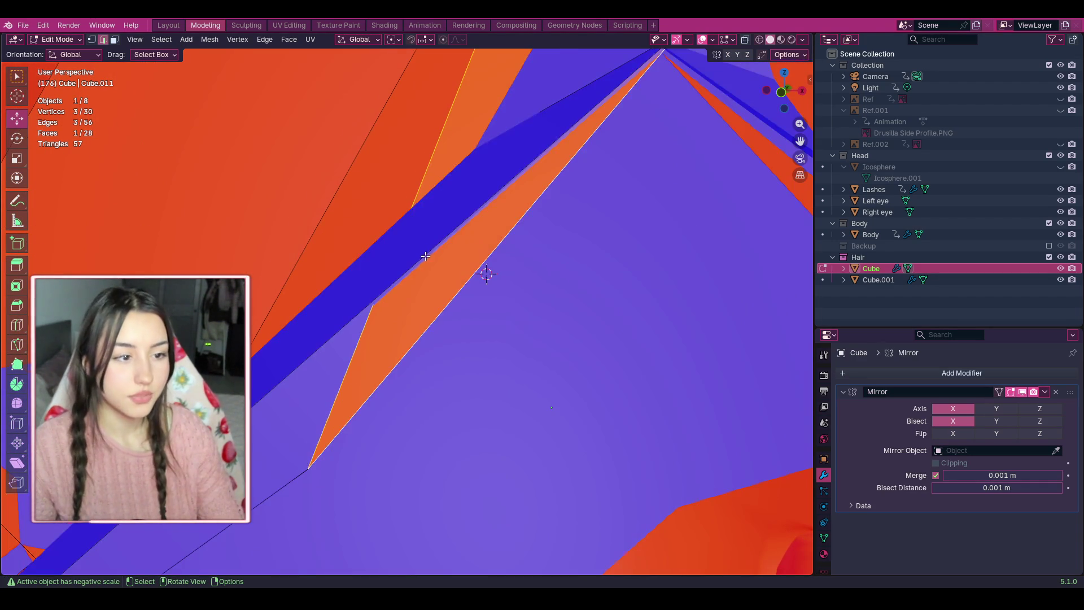
scroll(425, 255, "up", 2)
scroll(424, 257, "down", 3)
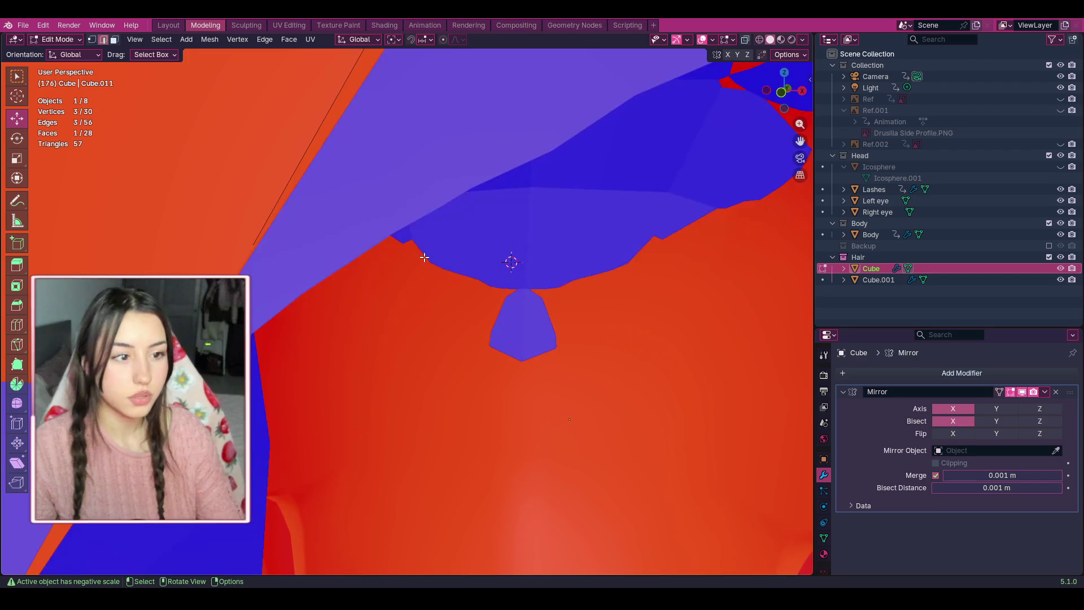
scroll(424, 257, "up", 2)
left_click_drag(776, 107, 433, 266)
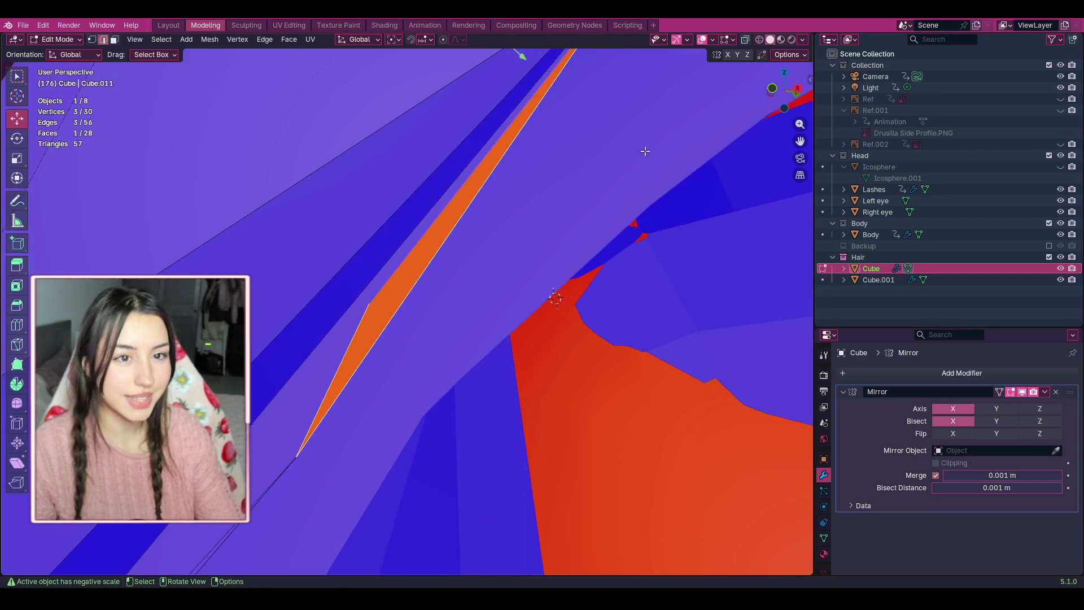
scroll(451, 225, "up", 2)
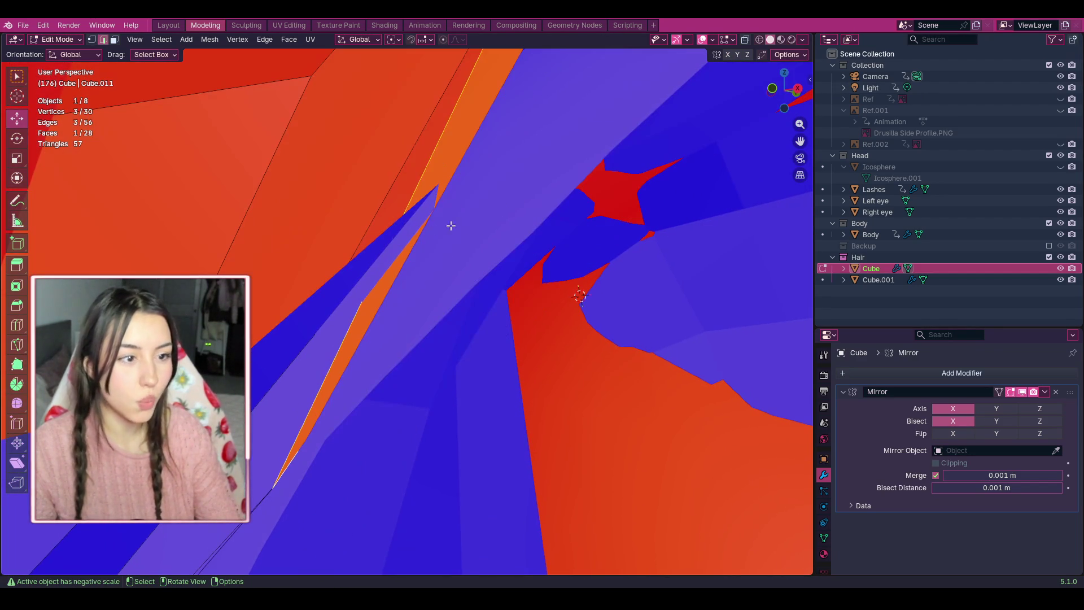
left_click(407, 241)
mouse_move(414, 234)
middle_mouse_down()
mouse_move(533, 299)
mouse_move(448, 352)
mouse_move(564, 283)
mouse_move(707, 121)
middle_mouse_up()
scroll(707, 120, "down", 6)
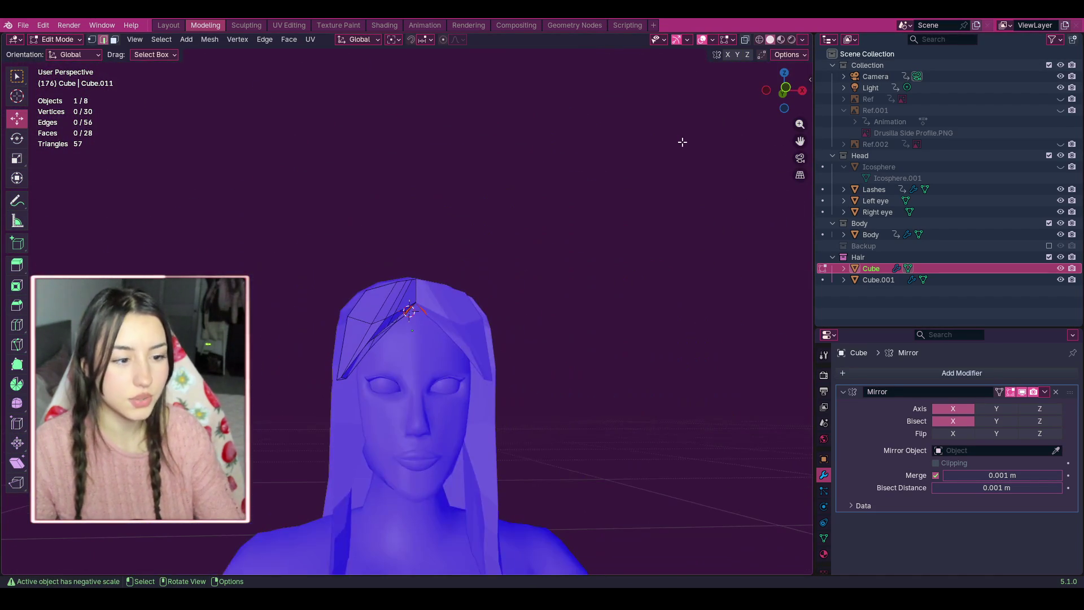
scroll(789, 112, "down", 4)
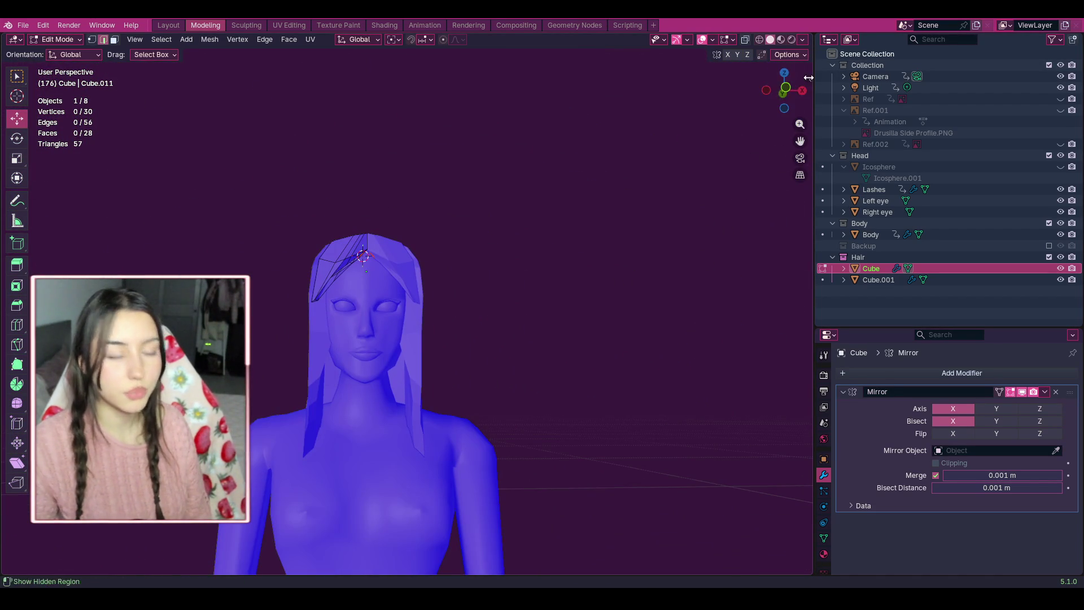
left_click_drag(804, 83, 804, 105)
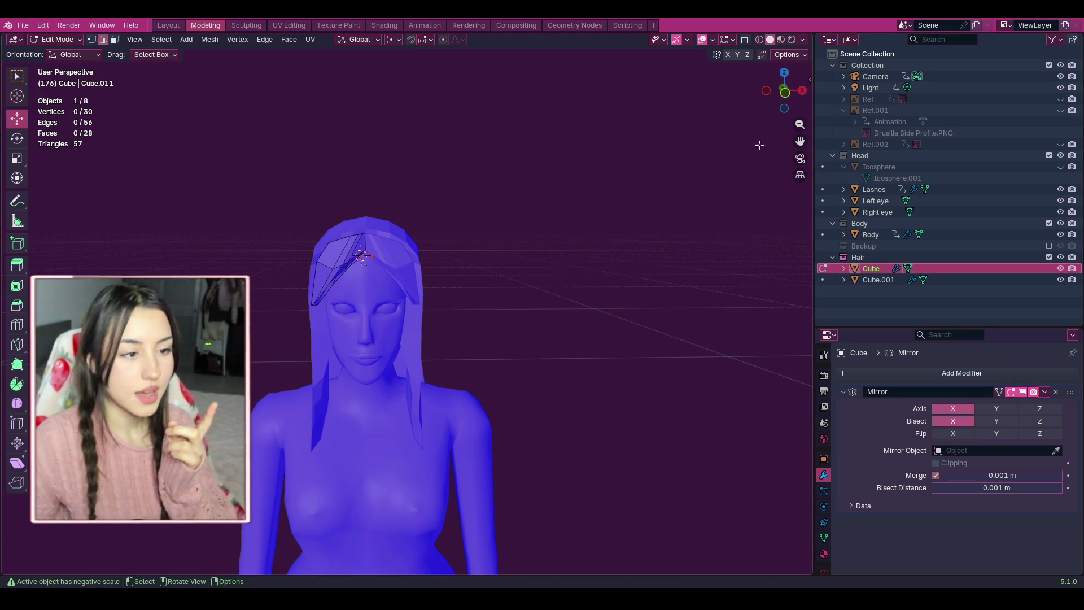
scroll(672, 188, "down", 5)
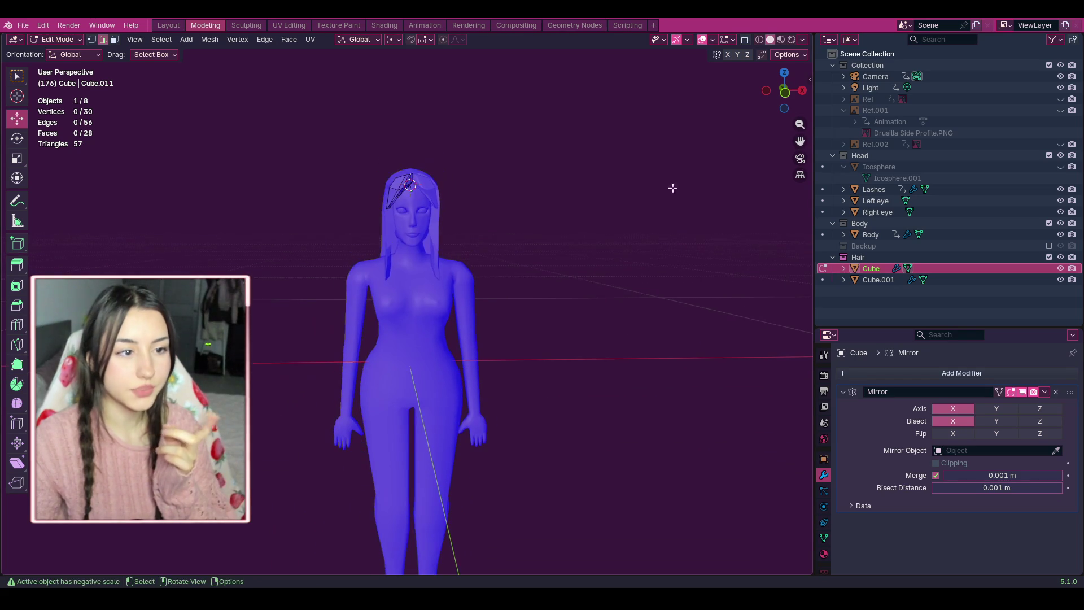
mouse_move(784, 90)
left_mouse_down()
mouse_move(649, 94)
mouse_move(633, 113)
mouse_move(656, 150)
left_mouse_up()
scroll(655, 150, "up", 3)
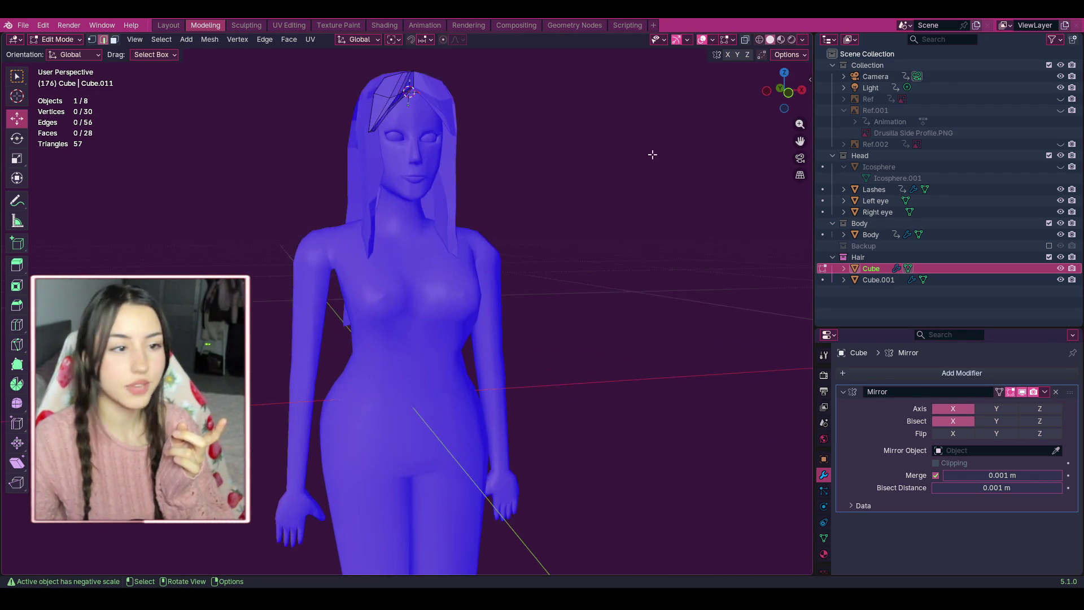
scroll(800, 146, "up", 3)
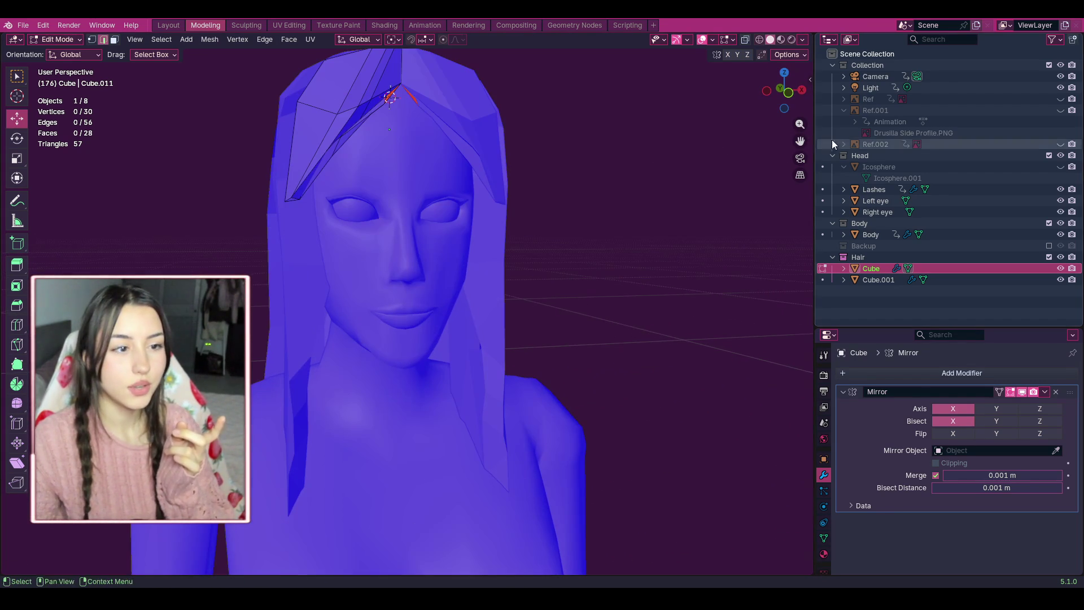